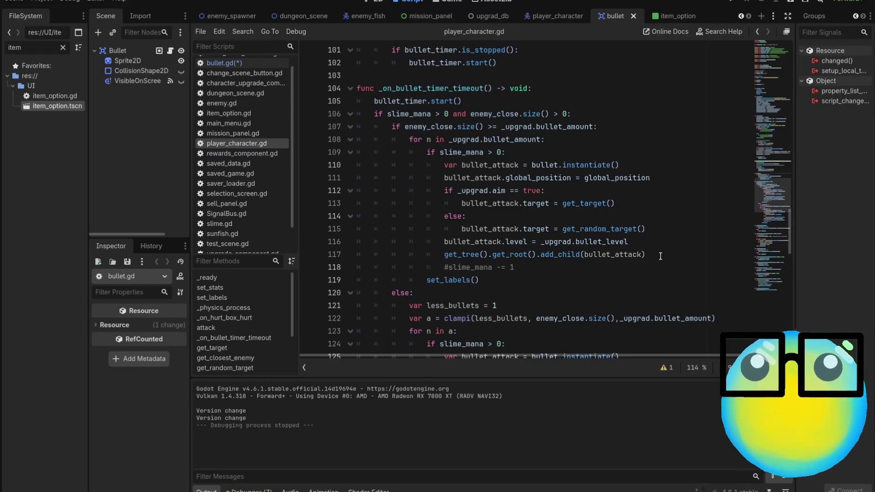
Step: Select the bullet instantiate, position and add_child lines in player_character.gd, then switch to bullet.gd
mouse_move(660, 256)
left_mouse_down()
mouse_move(509, 254)
mouse_move(438, 243)
left_mouse_up()
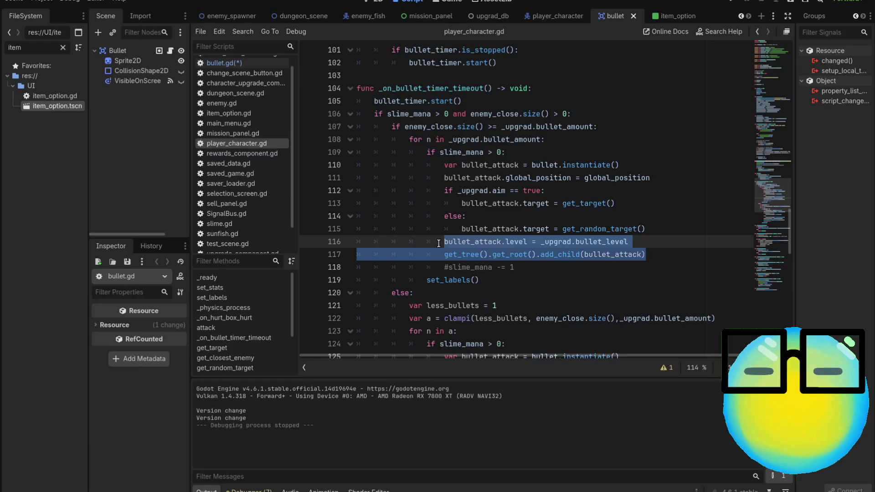
mouse_move(652, 178)
left_mouse_down()
mouse_move(406, 176)
mouse_move(440, 167)
left_mouse_up()
key("ctrl+c")
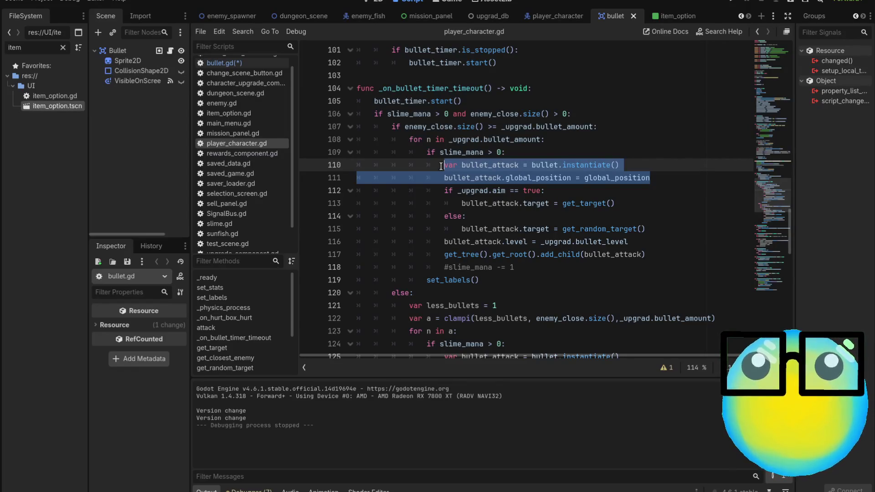
scroll(240, 234, "down", 1)
scroll(240, 234, "up", 2)
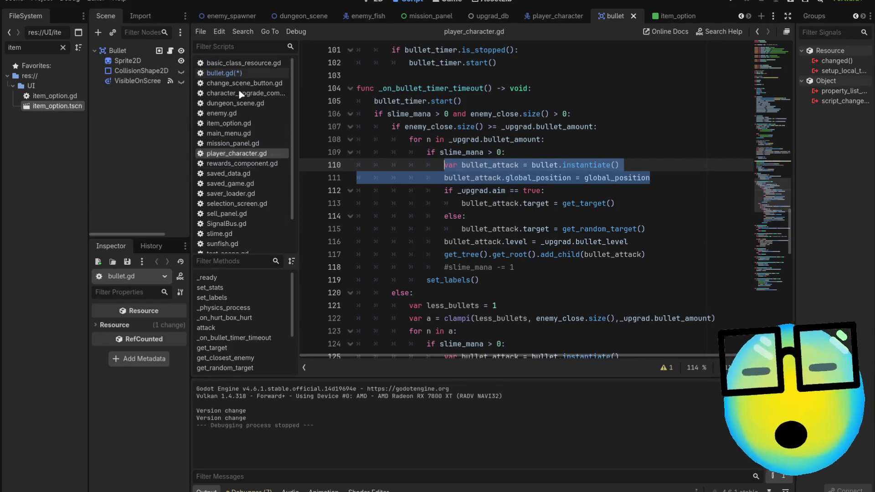
left_click(223, 73)
Step: Paste the instantiate and global_position lines under 'if splitting == true:' and fix their indentation
scroll(442, 276, "down", 4)
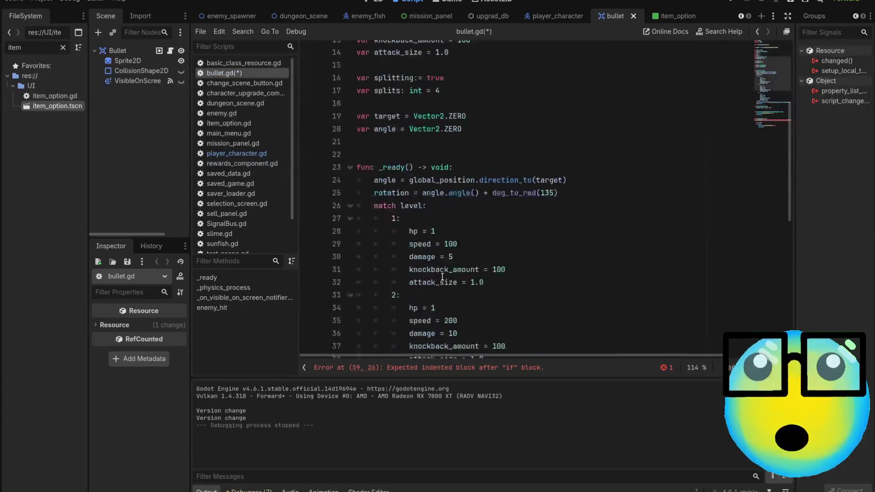
scroll(442, 276, "down", 10)
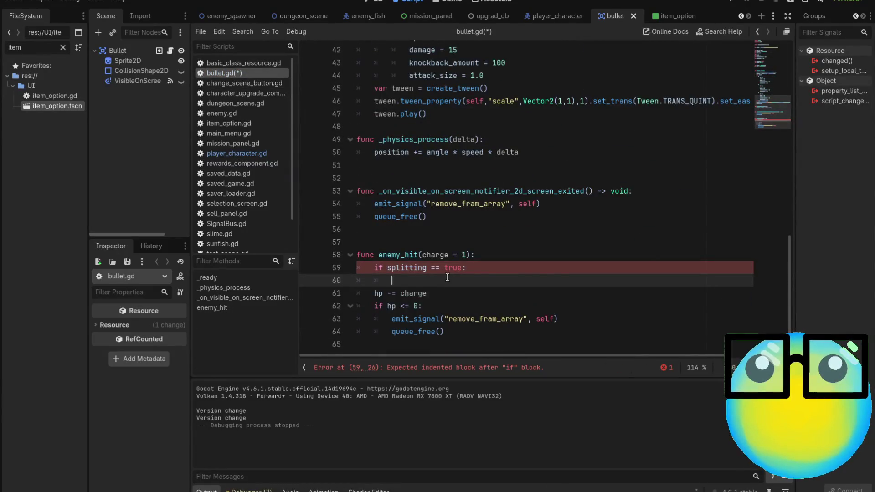
key("ctrl+v")
key("BackSpace")
key("BackSpace")
key("BackSpace")
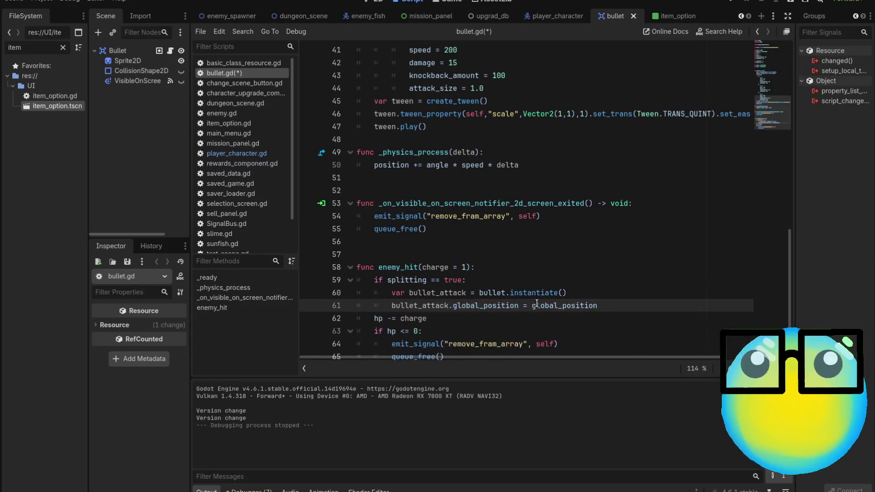
key("Return")
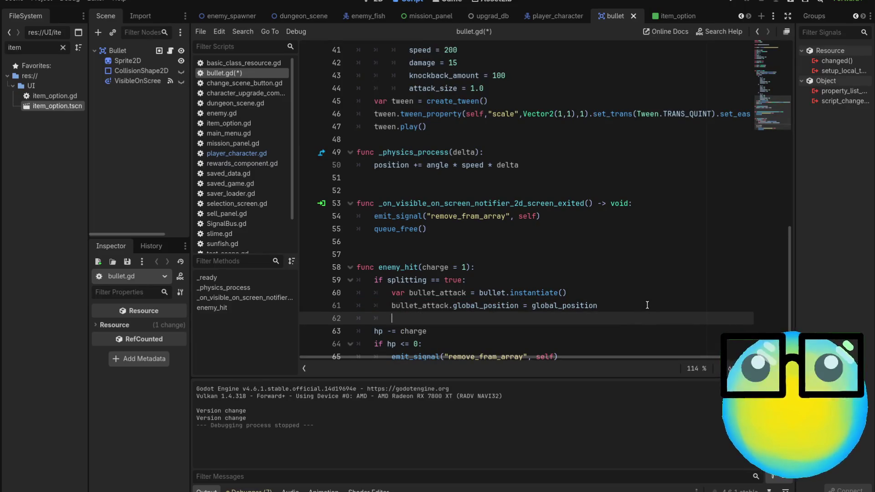
Step: Copy the get_tree().get_root().add_child(bullet_attack) line from player_character.gd into the splitting branch
left_click(237, 153)
mouse_move(646, 254)
left_mouse_down()
mouse_move(426, 255)
mouse_move(437, 250)
left_mouse_up()
key("ctrl+c")
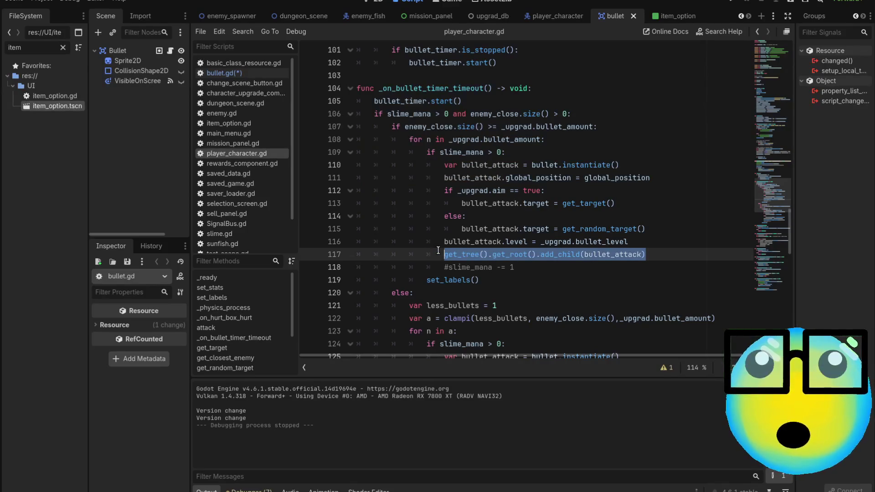
left_click(221, 73)
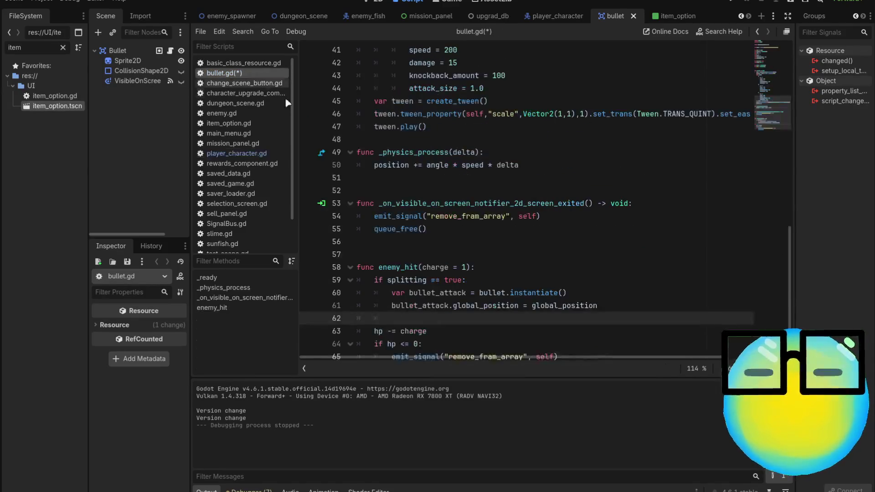
key("ctrl+v")
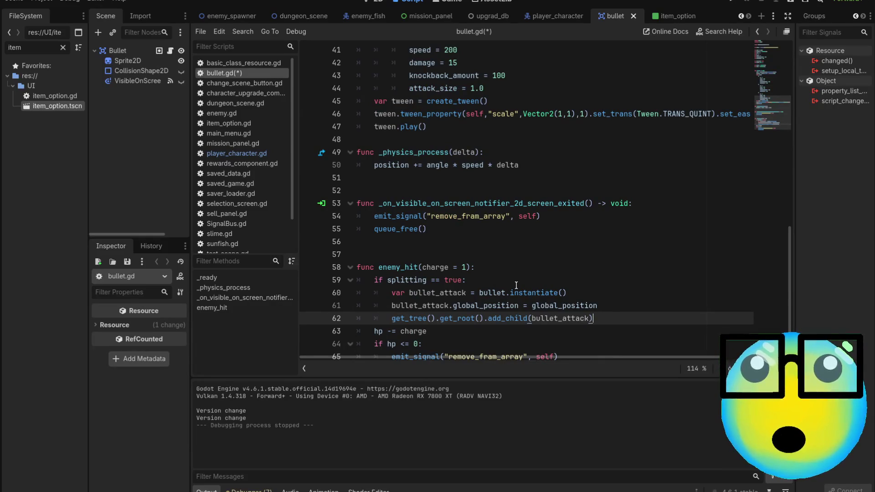
scroll(600, 273, "up", 1)
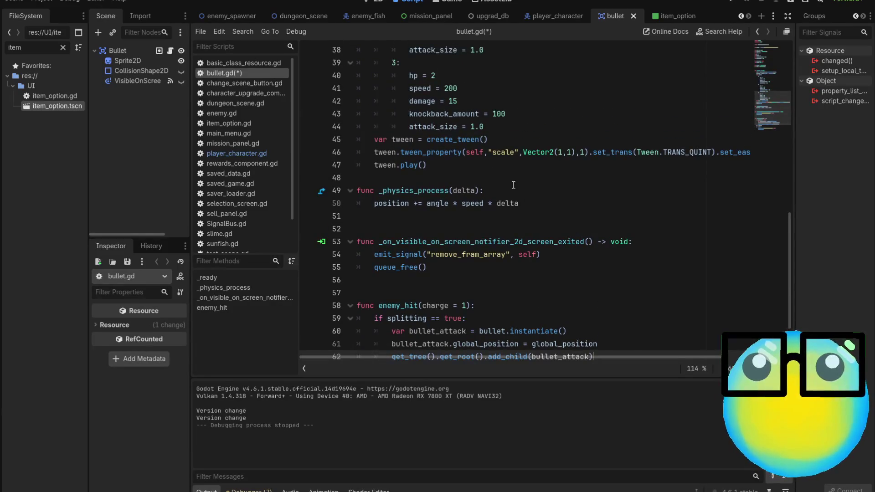
left_click(64, 47)
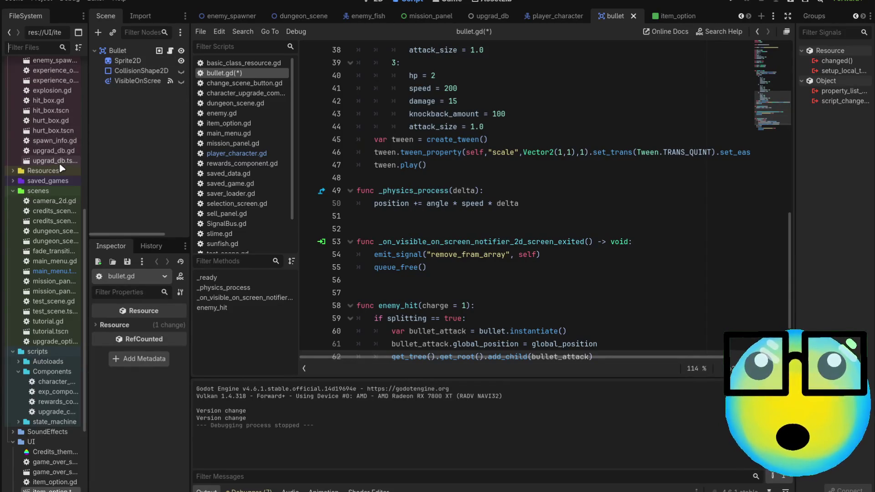
Step: Filter the FileSystem by 'e', review line 59's splitting check, then clear the filter text
scroll(62, 248, "up", 3)
type("e")
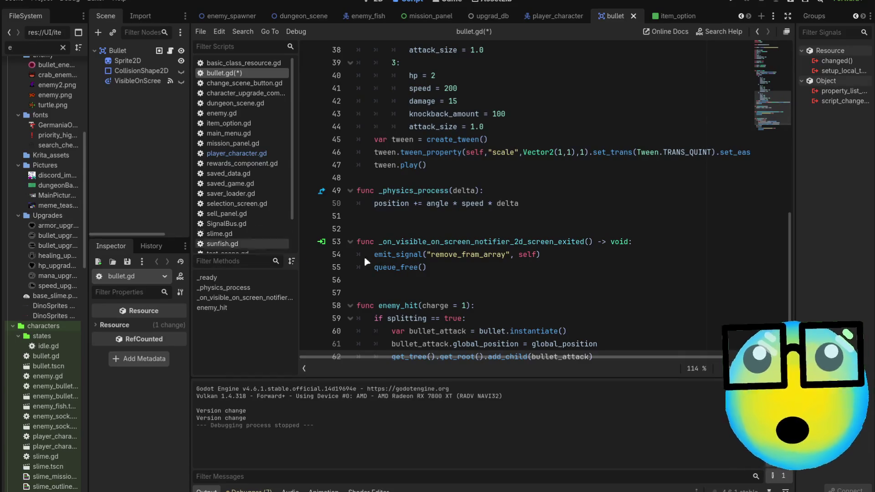
scroll(412, 237, "down", 2)
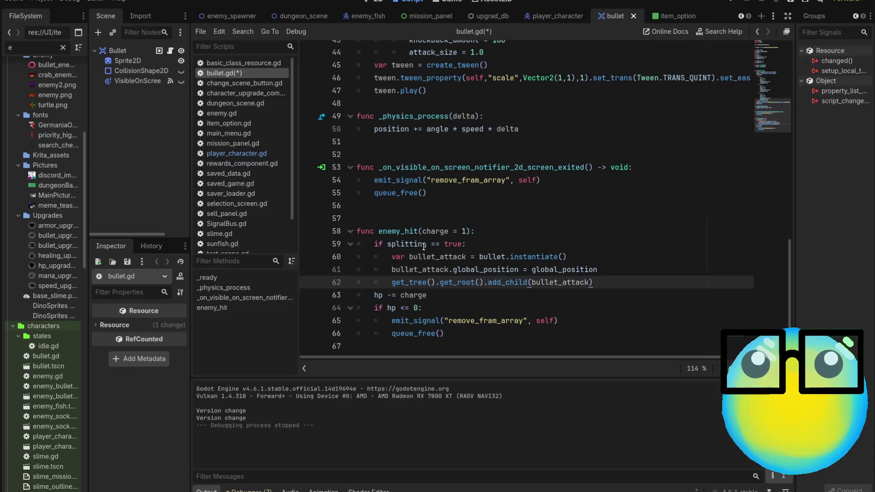
left_click(460, 244)
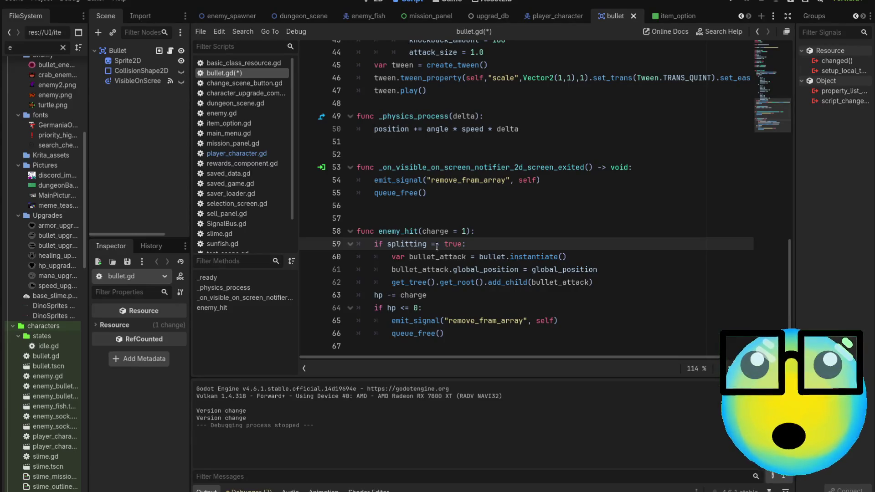
left_click(38, 48)
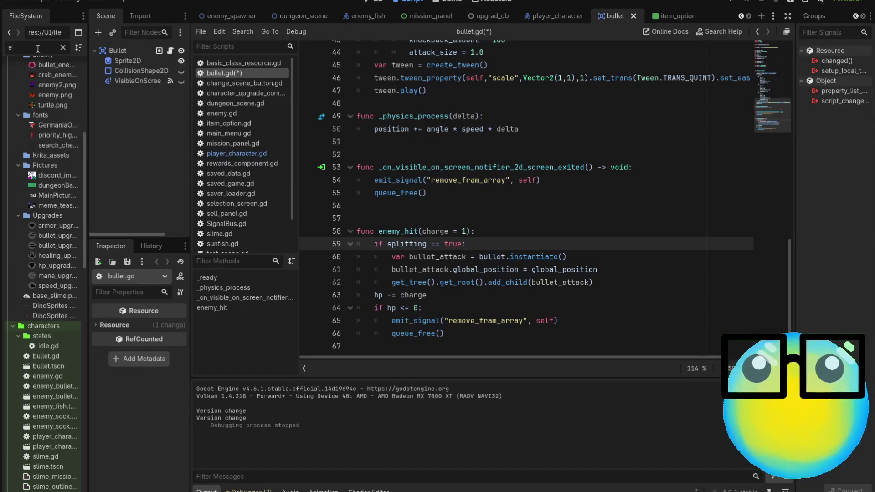
key("BackSpace")
Step: Filter files by 'crab' to open crab.gd, then refilter by 'ene' and trim it to 'e'
type("crab")
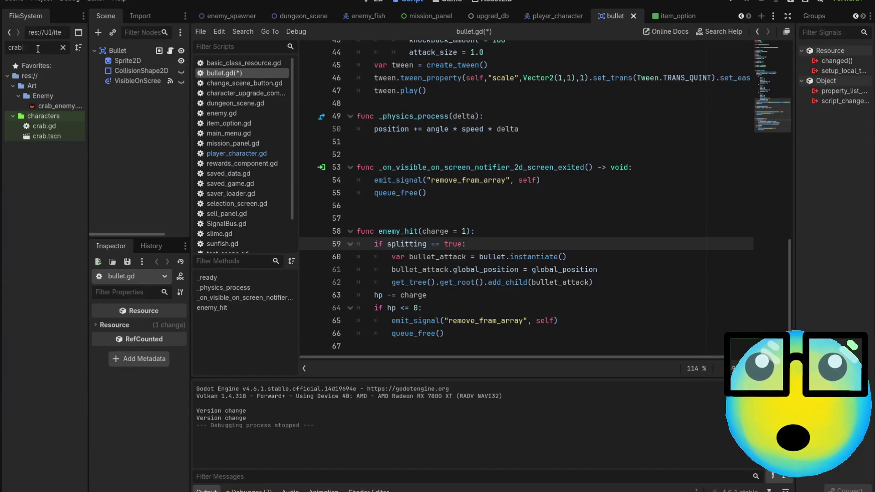
double_click(50, 126)
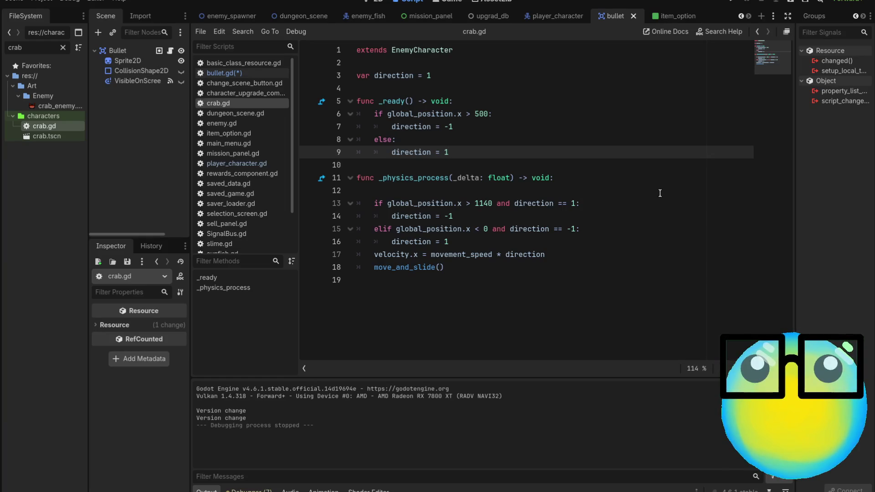
left_click(61, 48)
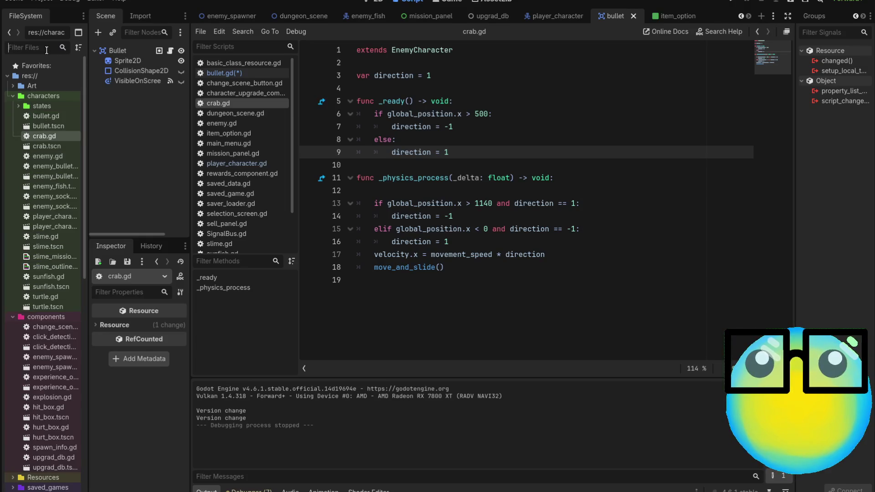
type("ene")
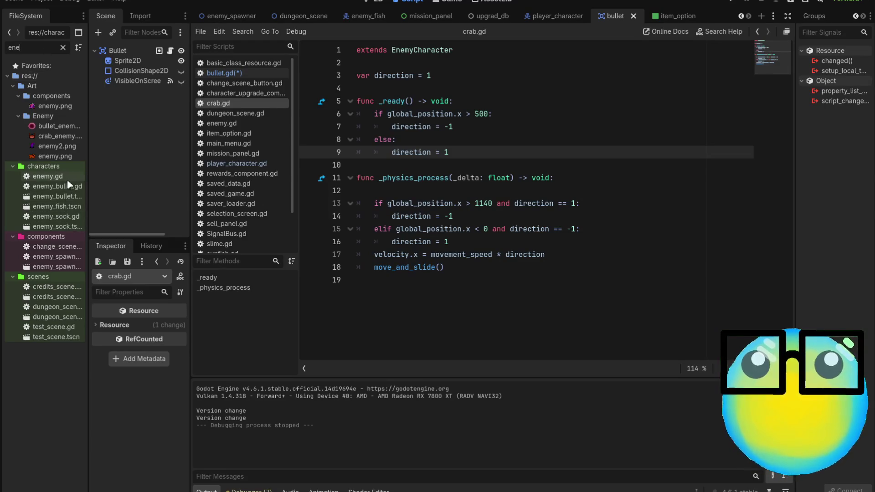
key("BackSpace")
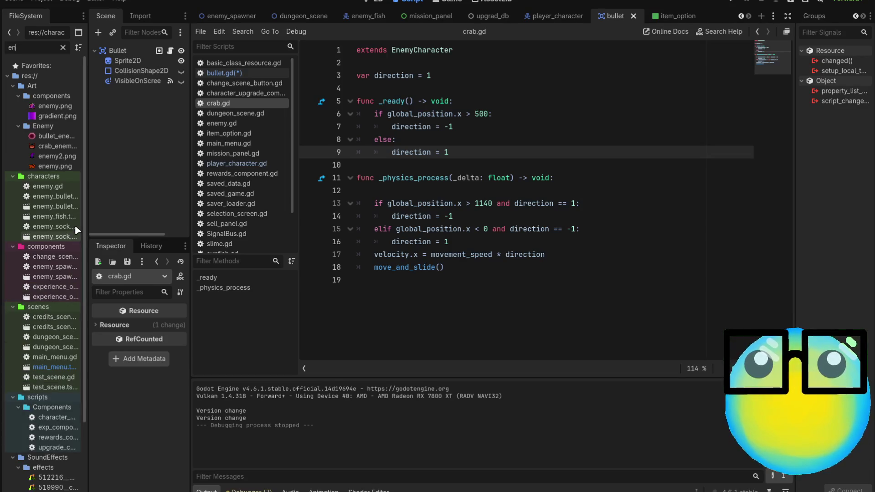
key("BackSpace")
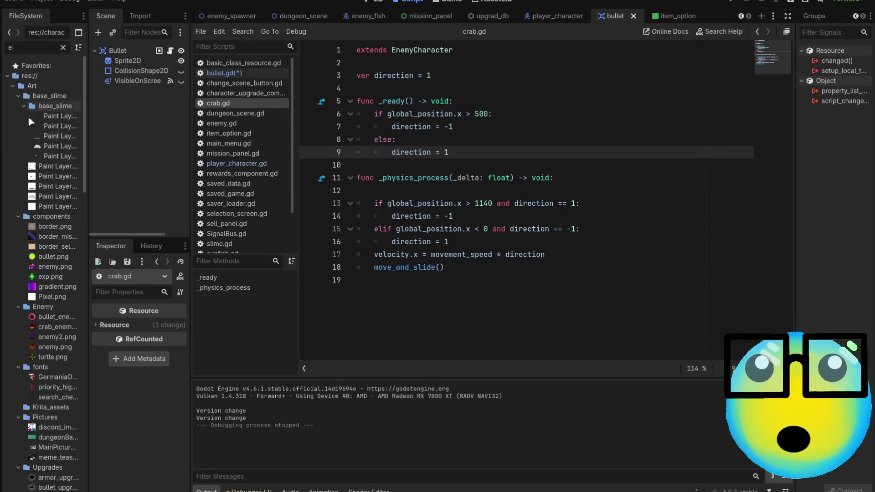
scroll(73, 230, "down", 3)
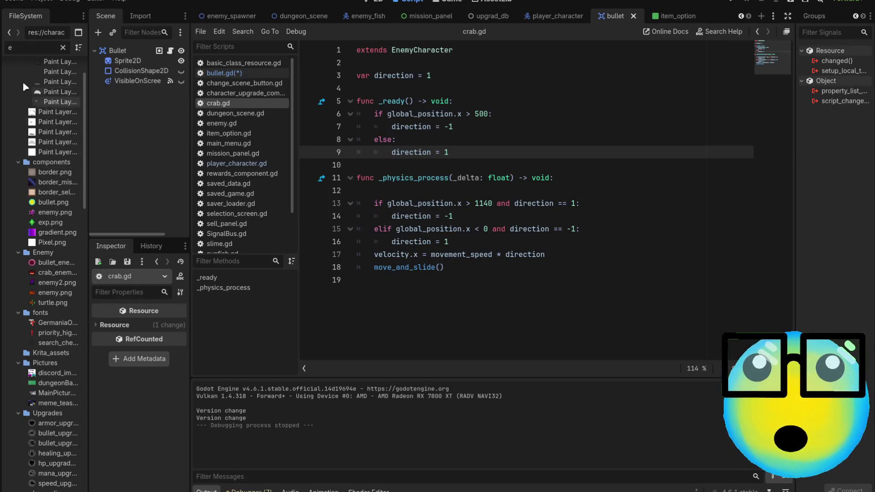
Step: Filter by 'turtle' to open turtle.gd, then return to bullet.gd and start removing '== true' on line 59
key("BackSpace")
type("turtle")
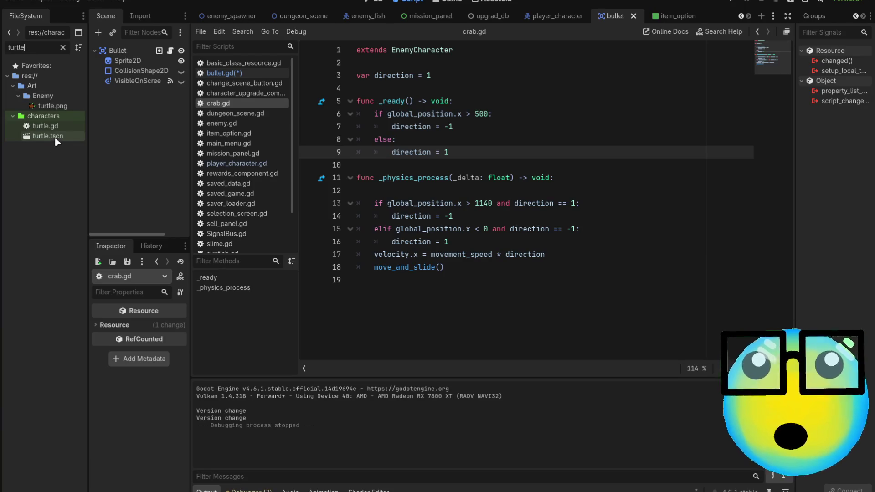
double_click(54, 127)
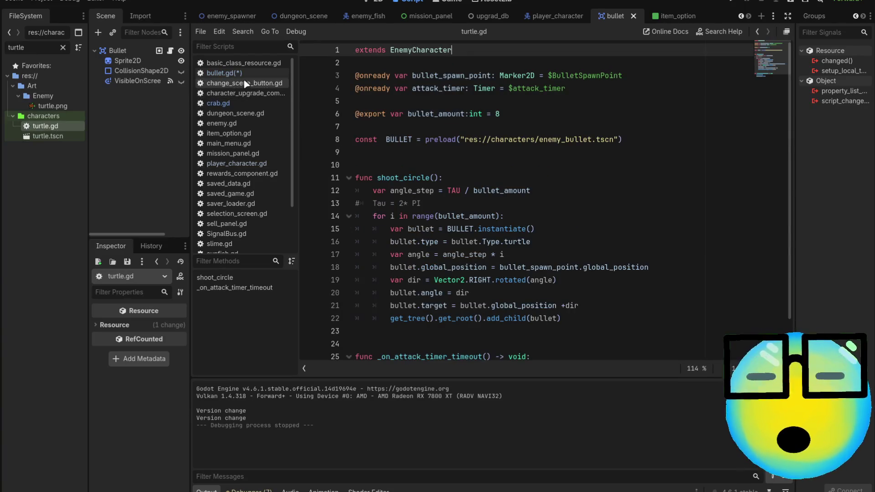
left_click(224, 73)
left_click(539, 259)
key("Left")
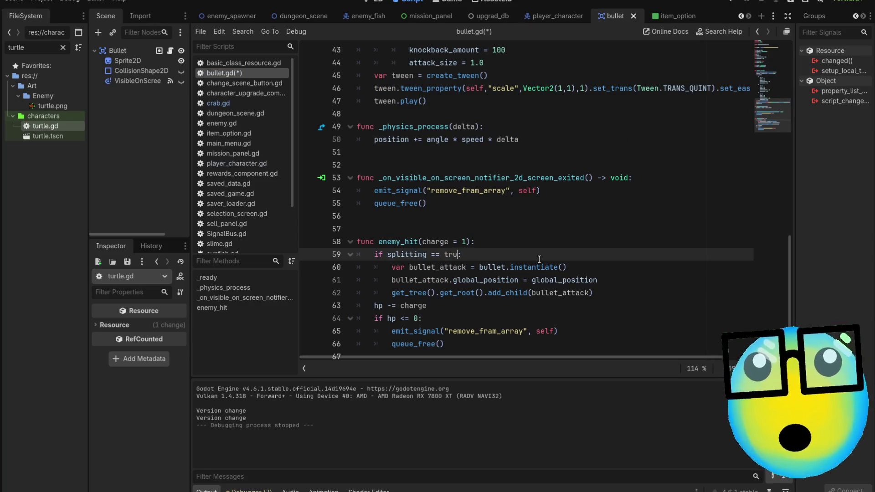
Step: Restore line 59 to 'if splitting == true:' and save bullet.gd
key("BackSpace")
key("BackSpace")
key("BackSpace")
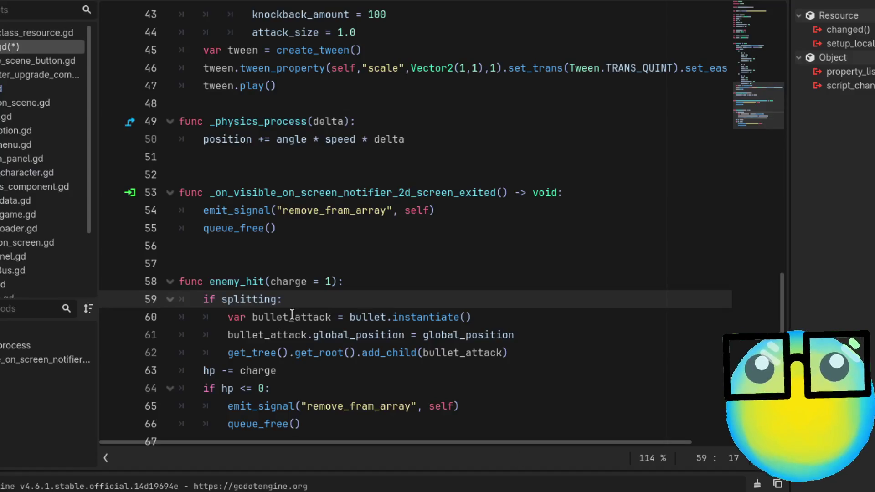
double_click(247, 297)
left_click(342, 299)
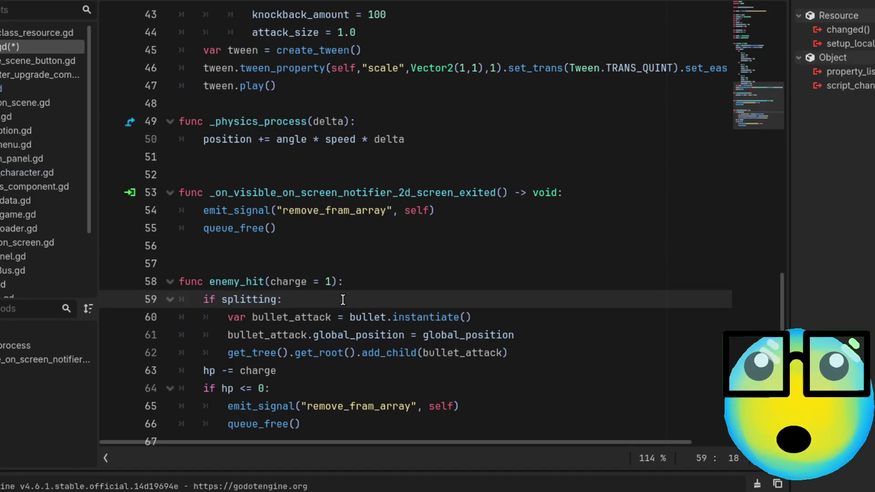
type("== true")
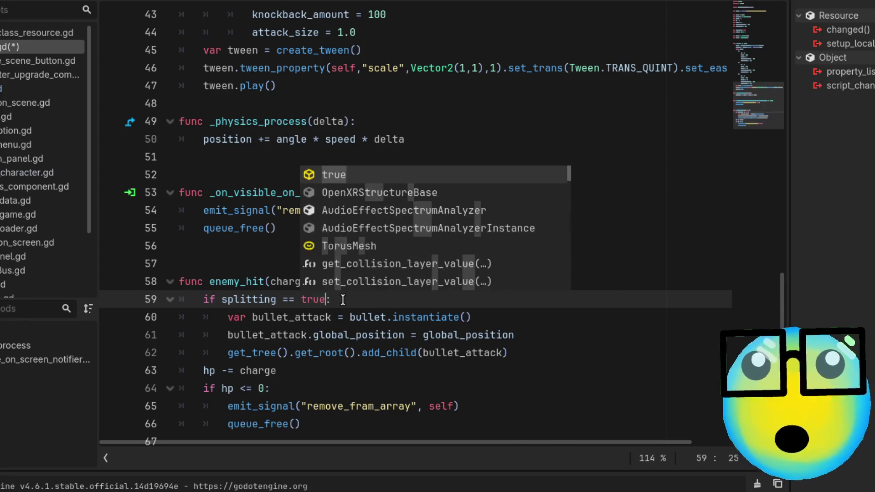
key("Escape")
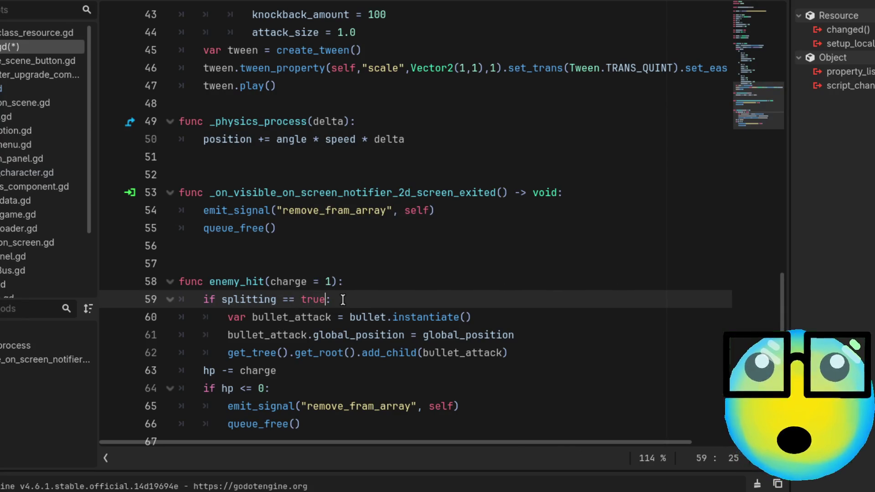
key("ctrl+s")
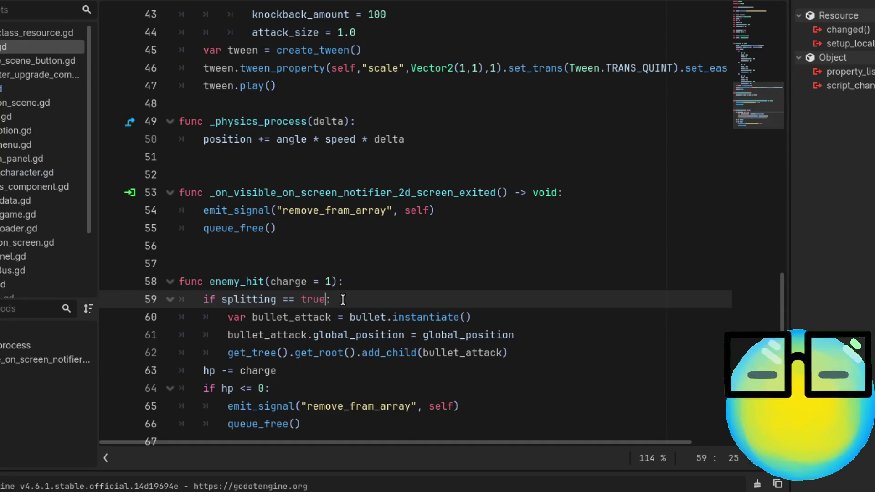
scroll(367, 296, "up", 2)
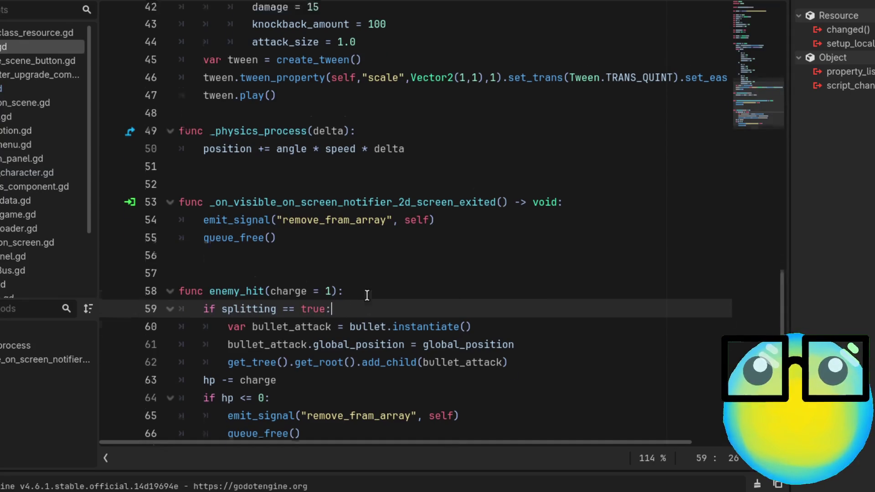
scroll(366, 295, "down", 2)
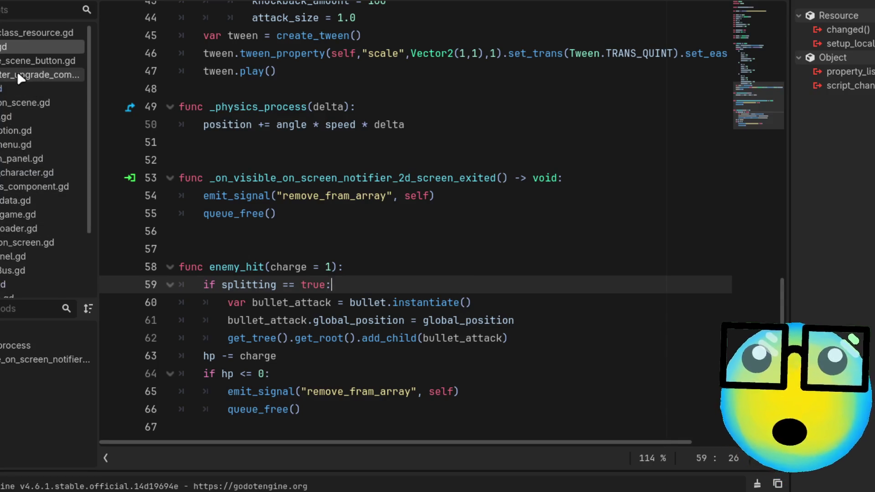
Step: Open the enemy script with shoot_circle and follow its preload path to enemy_bullet.gd
scroll(3, 203, "down", 2)
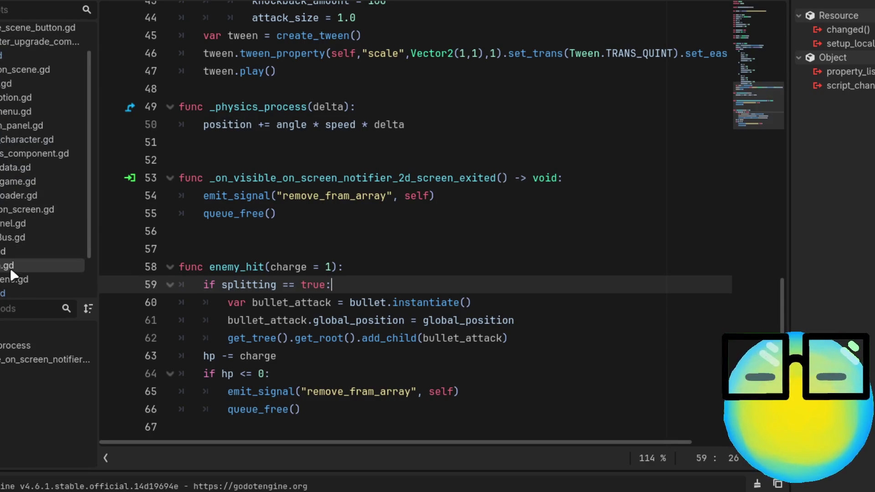
left_click(15, 295)
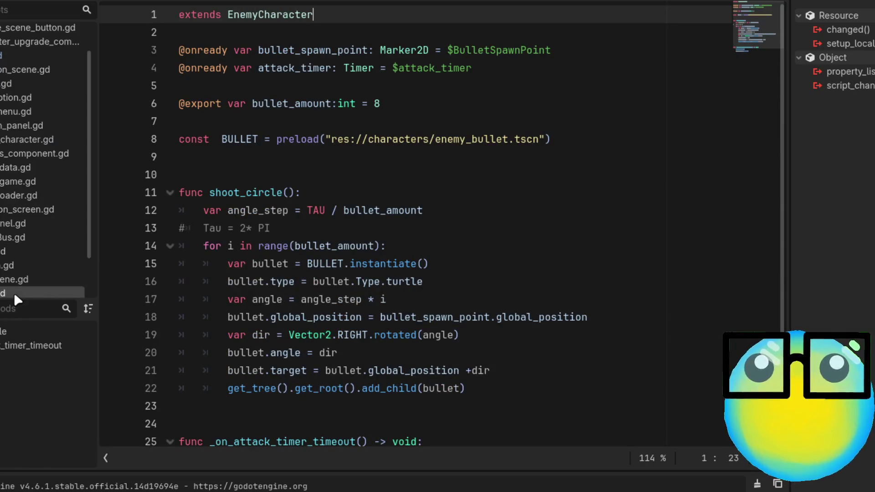
scroll(464, 244, "down", 1)
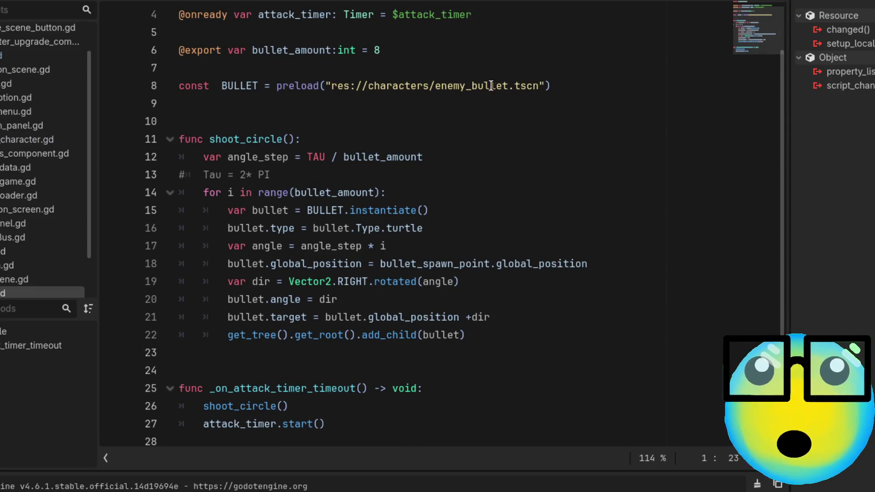
left_click(461, 86, "ctrl")
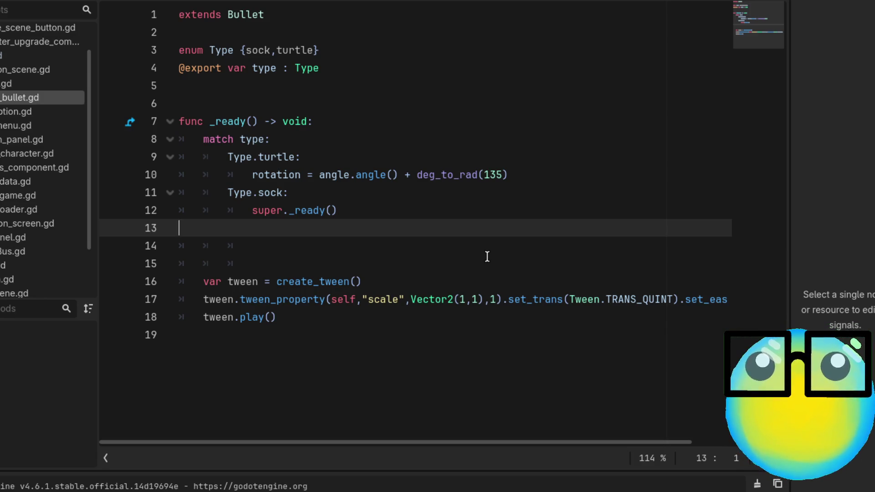
Step: Copy the turtle line 'rotation = angle.angle() + deg_to_rad(135)' and return to bullet.gd
left_click_drag(534, 175, 246, 176)
key("ctrl+c")
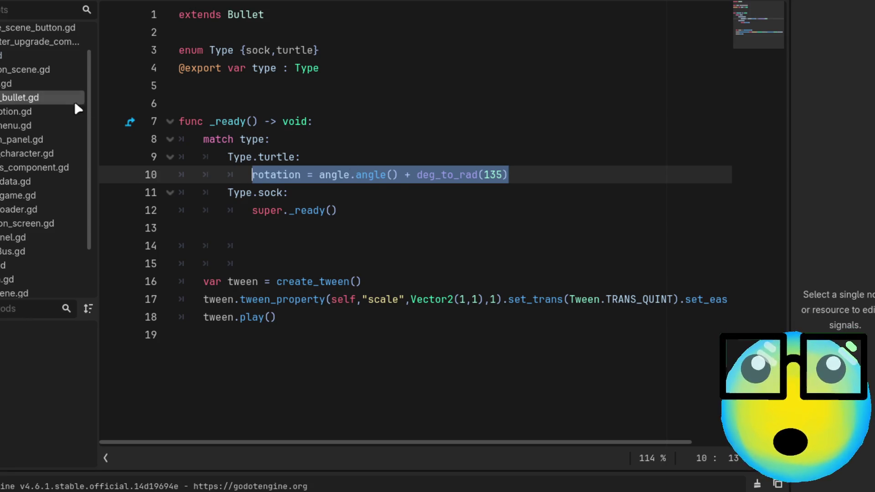
left_click(420, 157)
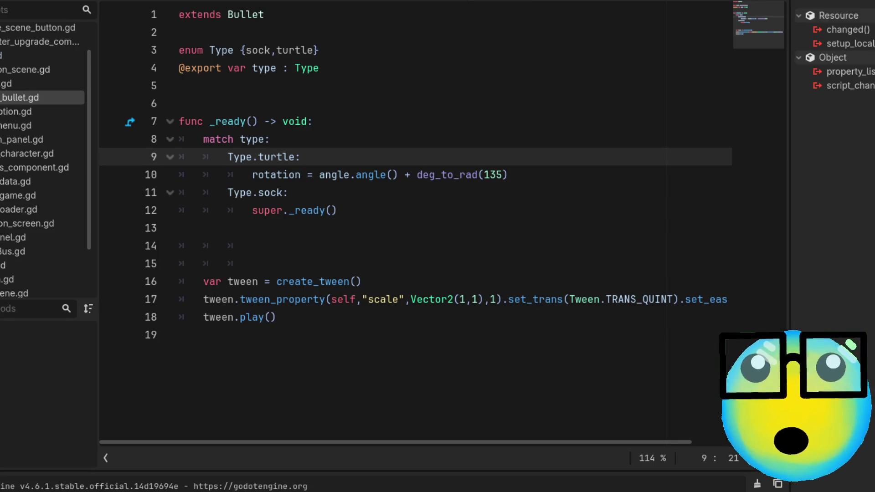
key("alt+Left")
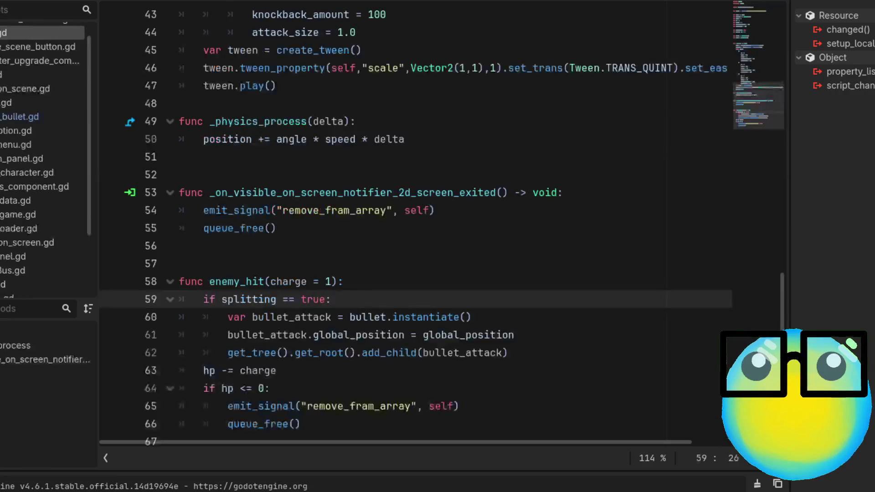
Step: Paste the rotation line below line 61 in the splitting branch and save bullet.gd
left_click(535, 335)
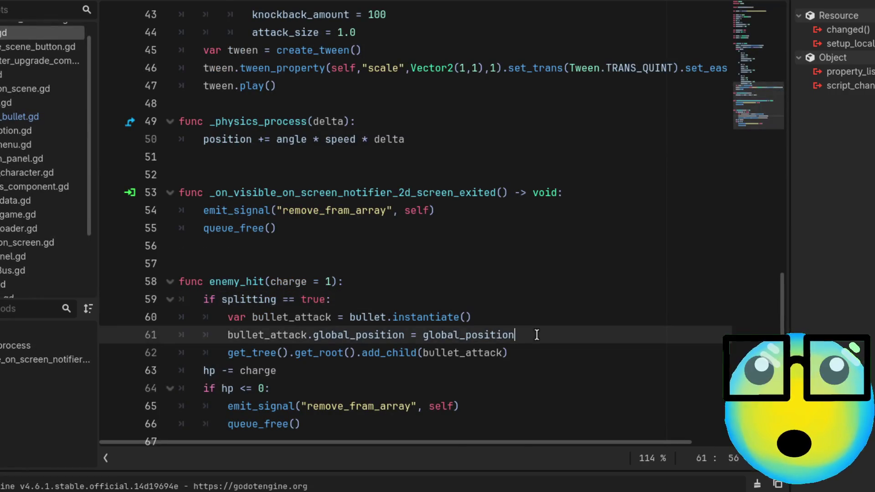
key("Return")
key("ctrl+v")
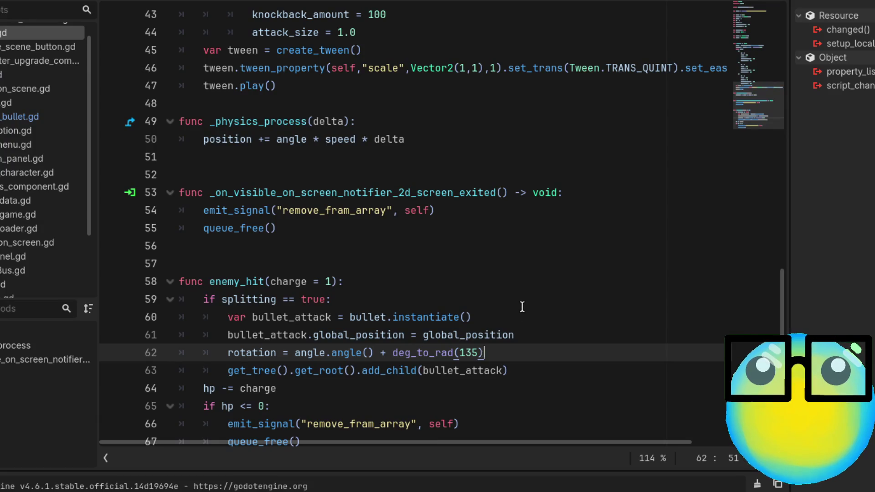
left_click(523, 307)
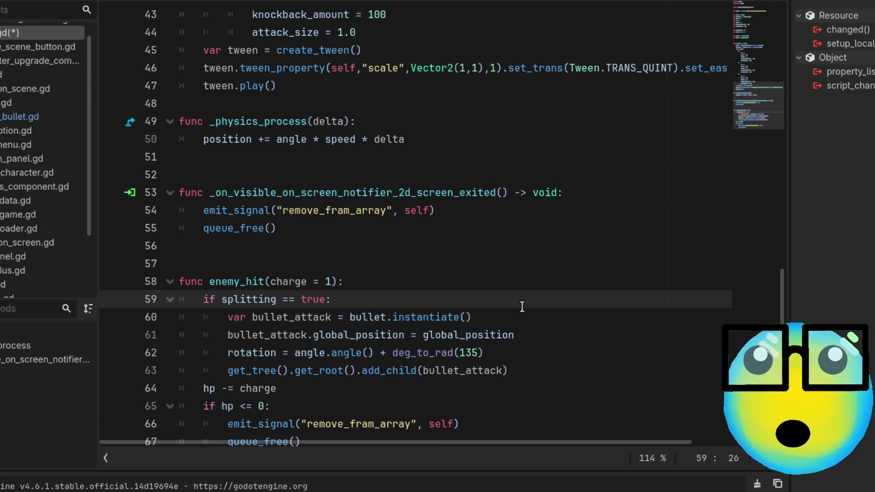
scroll(522, 306, "up", 3)
scroll(522, 307, "down", 4)
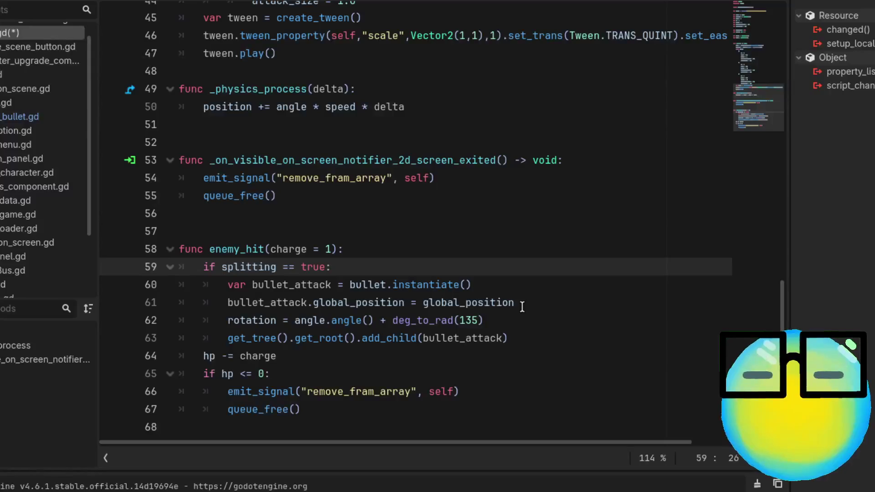
key("ctrl+s")
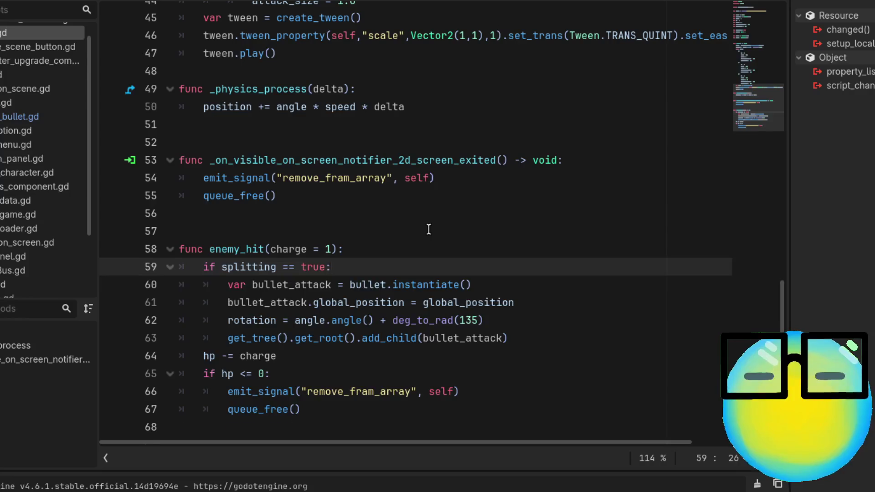
key("Return")
Step: Add 'for n in splits:' after the if and indent the four bullet_attack lines into it
type("for n")
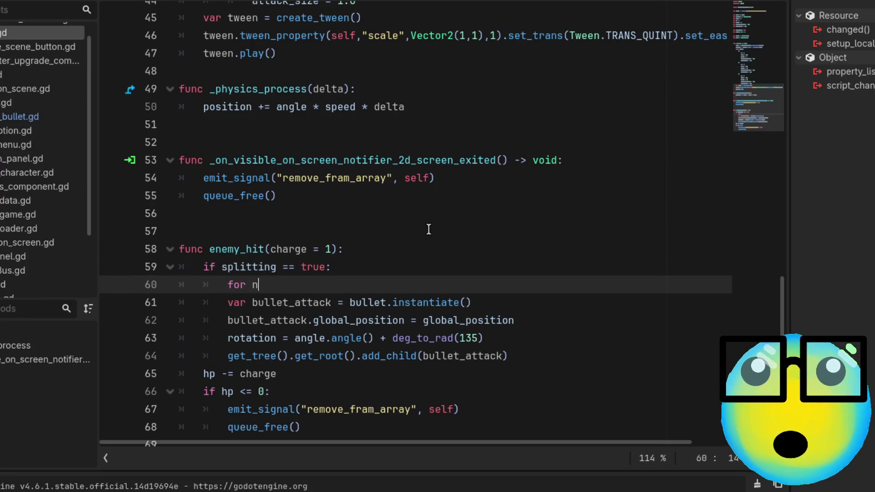
type(" in spl")
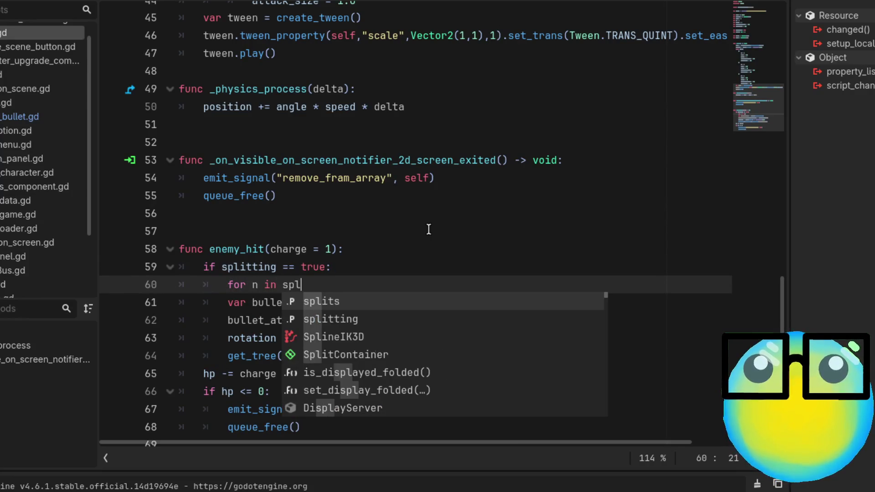
key("Return")
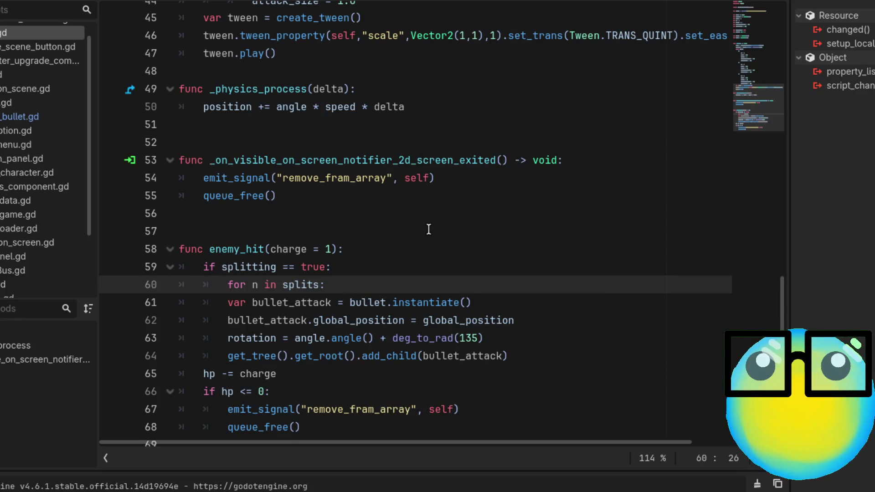
left_click_drag(525, 351, 169, 314)
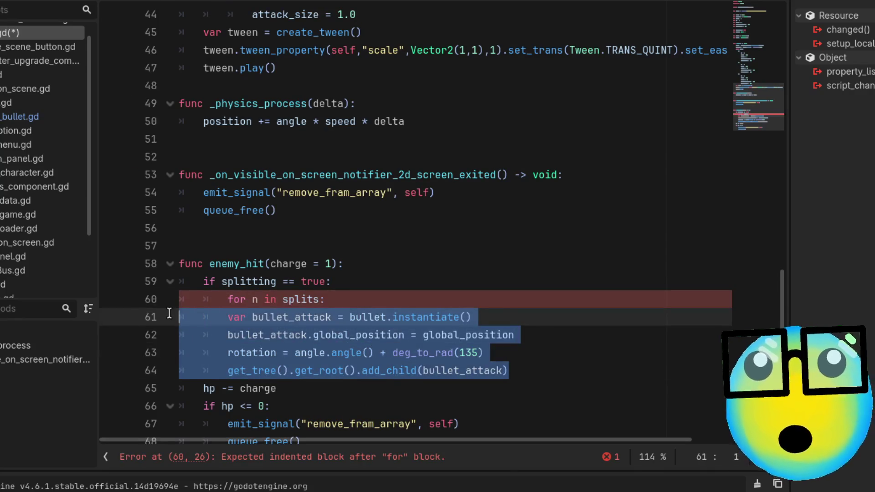
key("Tab")
left_click(573, 317)
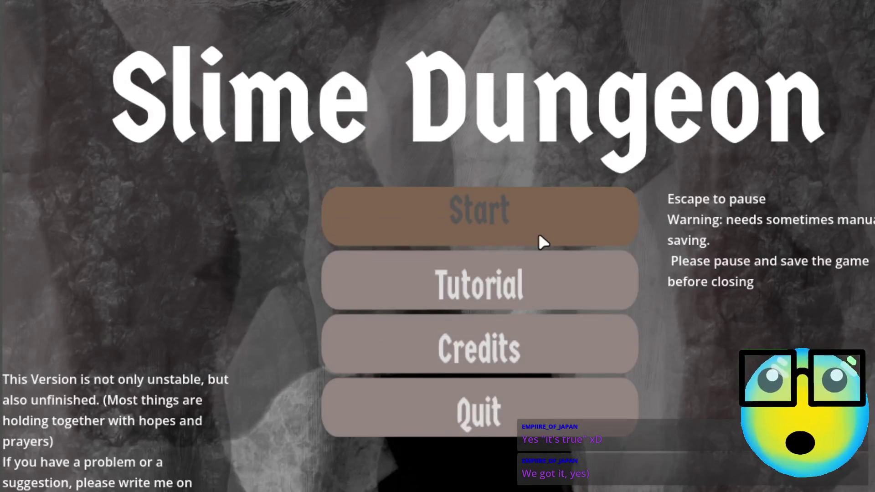
Step: Run the game, restart, dismiss the slime request, and send the green slime on a mission
left_click(539, 236)
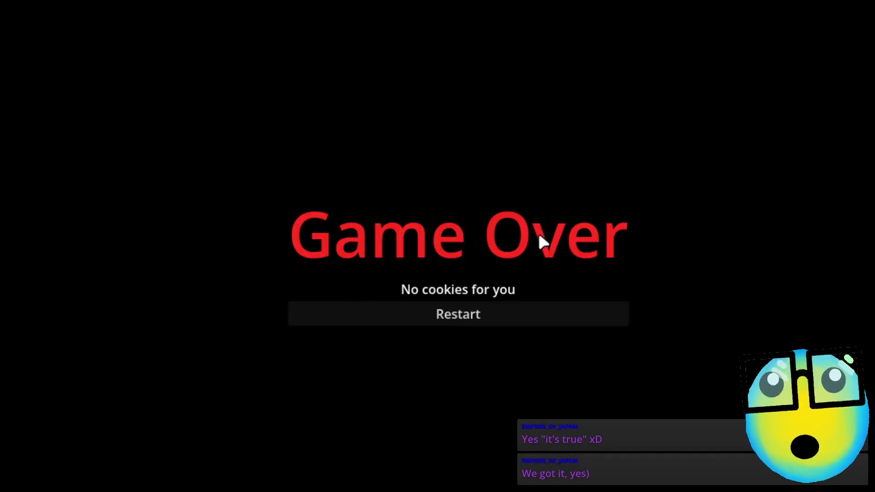
left_click(494, 318)
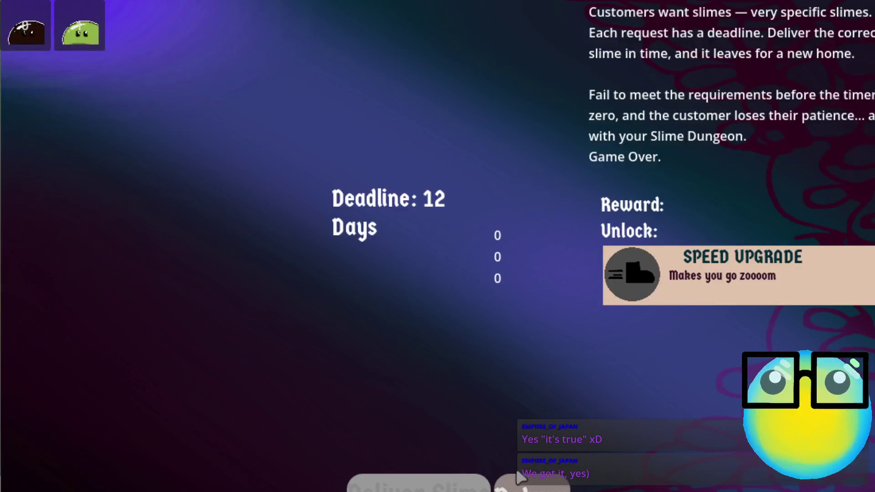
left_click(518, 476)
left_click(463, 205)
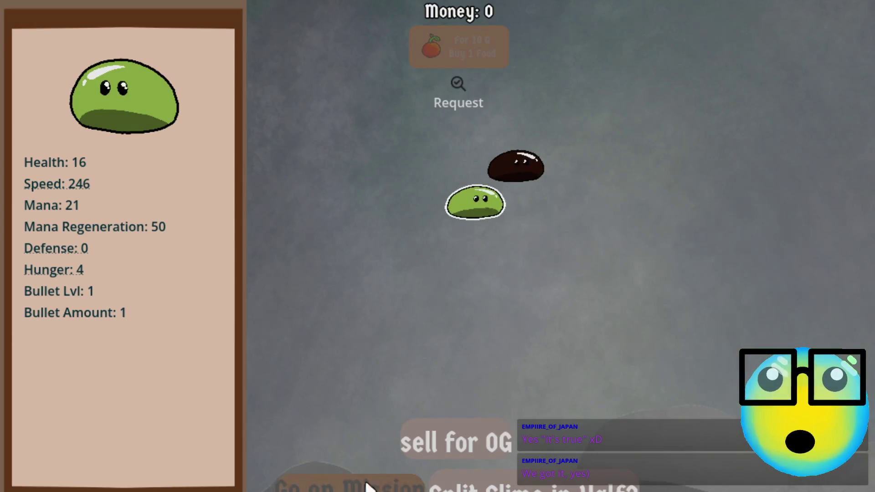
left_click(351, 484)
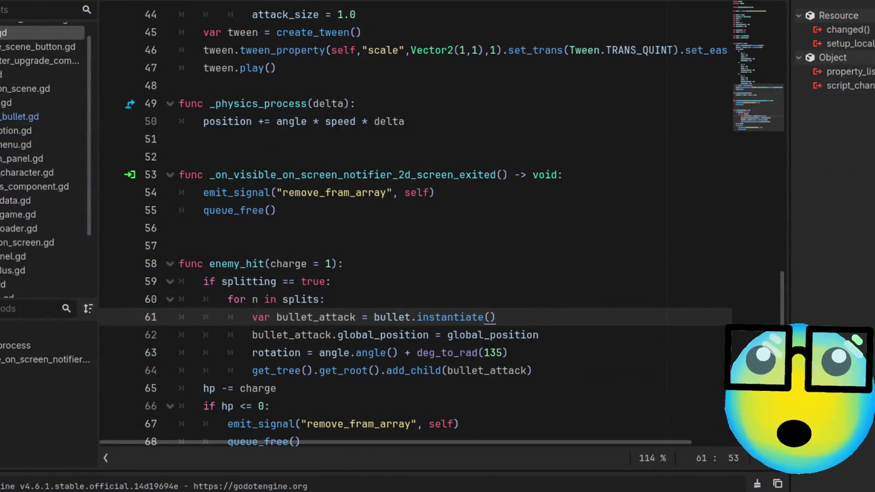
Step: Show the 85-entry Errors list and go to line 64's add_child call in enemy_hit
left_click(48, 412)
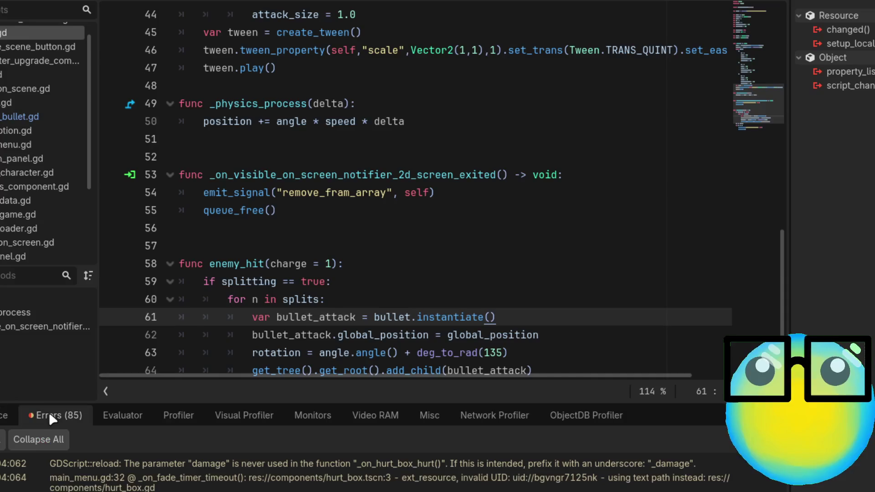
left_click(531, 371)
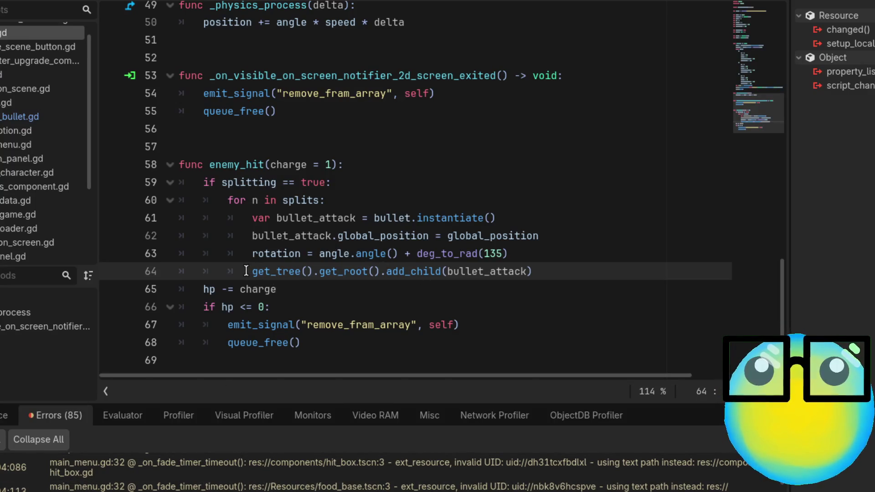
Step: Insert a new call_deferred line with add_child after the deg_to_rad(135) rotation line
left_click(595, 249)
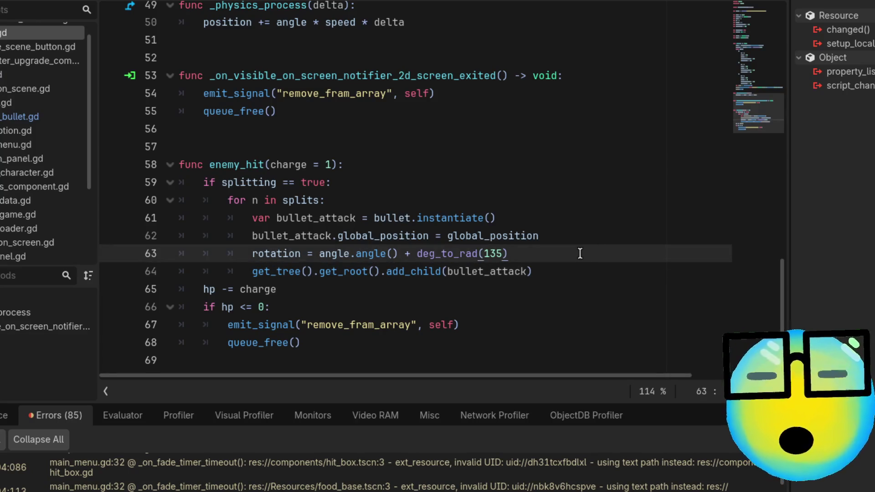
key("Return")
type("call")
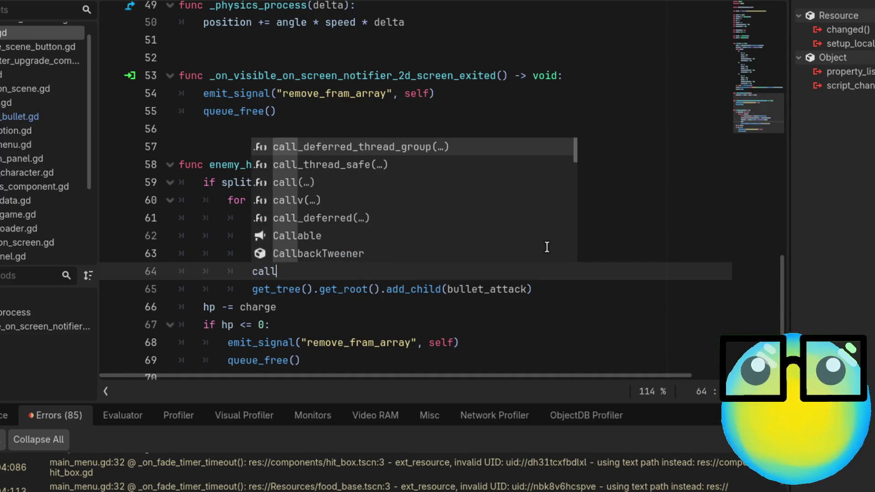
key("Down")
key("Down")
key("Down")
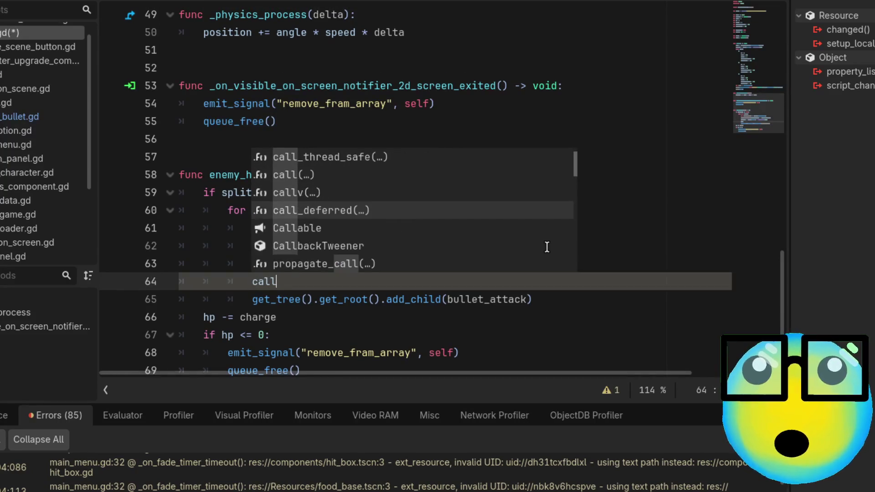
key("Return")
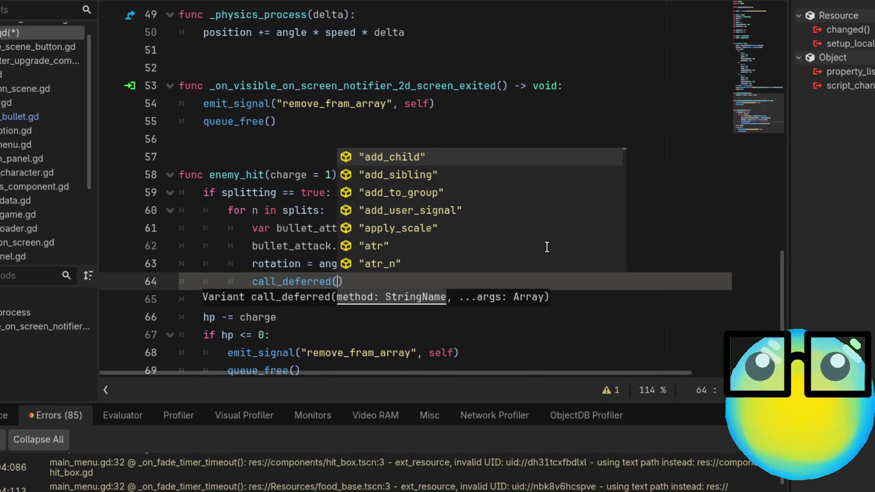
key("Return")
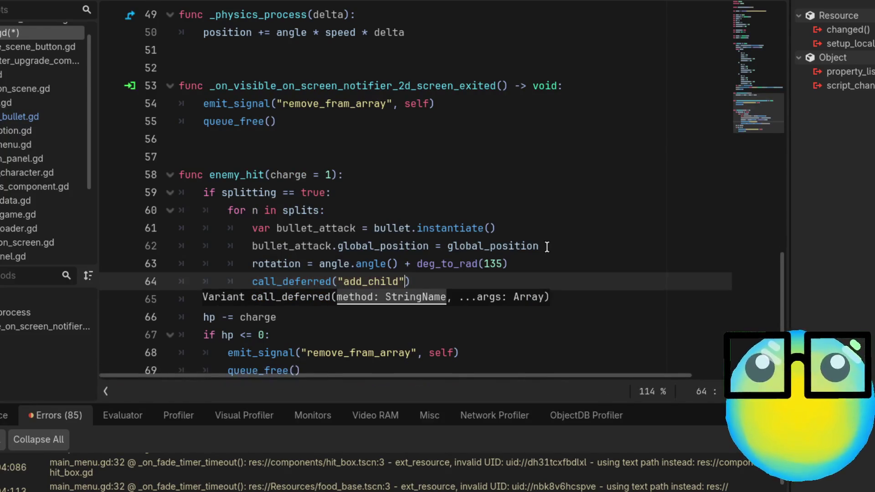
left_click(582, 246)
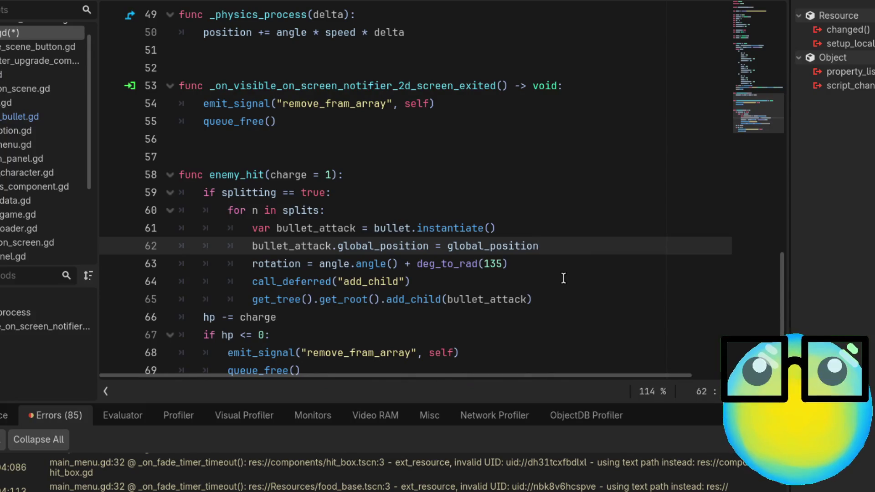
Step: Make line 64 read call_deferred("get_tree","get_root","add_child") and open call_deferred's documentation
double_click(363, 281)
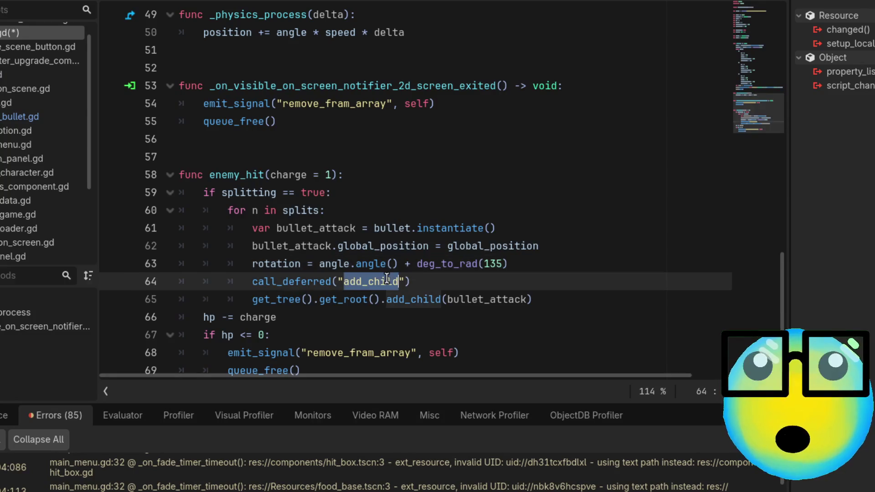
key("BackSpace")
type("get")
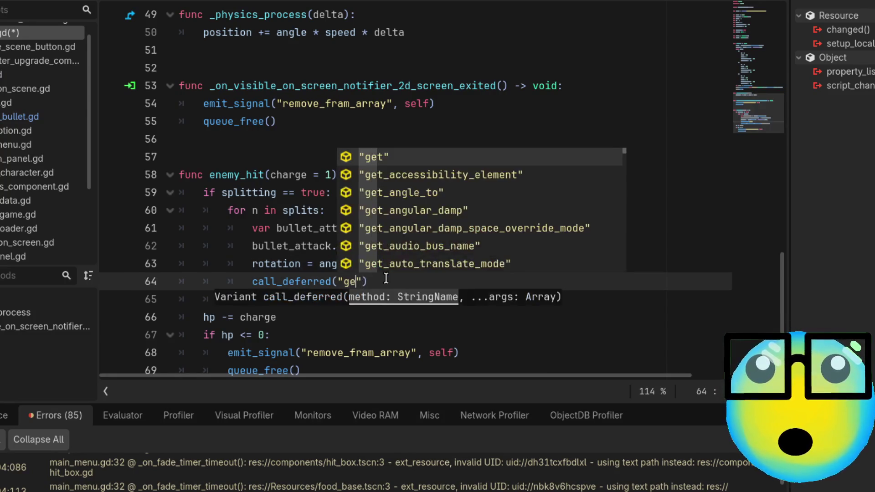
type("_tree")
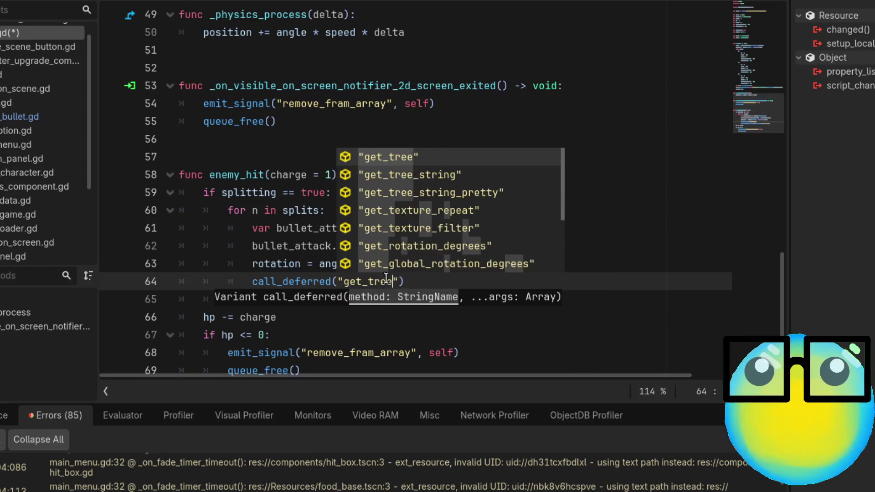
key("Return")
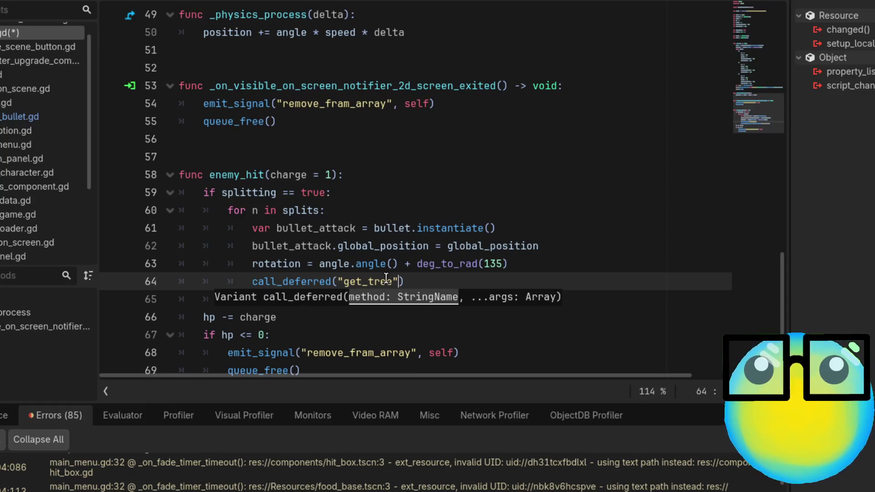
type(",")
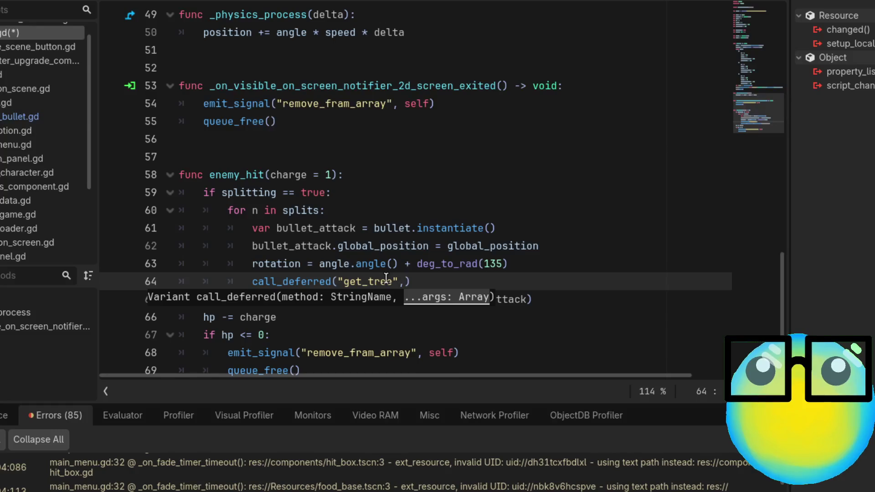
type("\"")
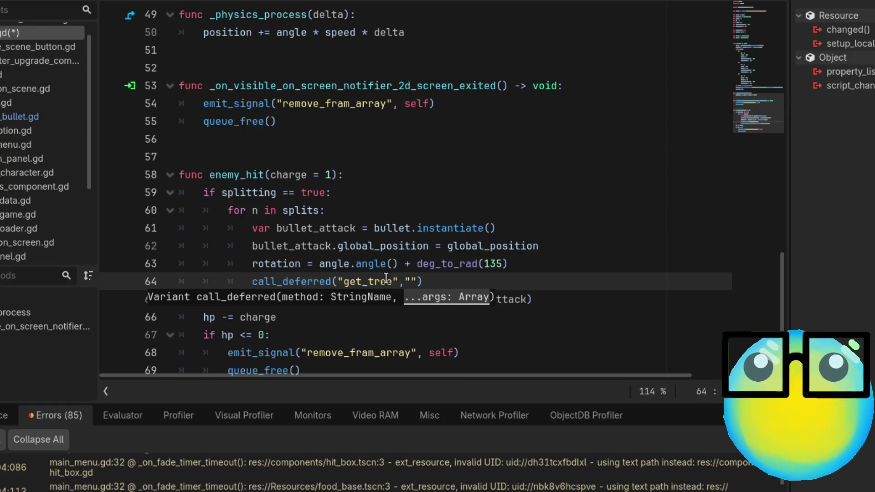
key("Escape")
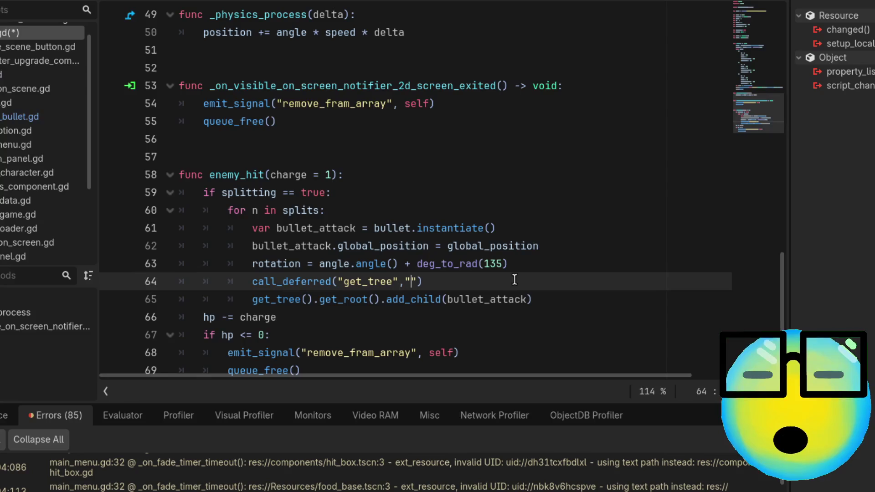
type("get_")
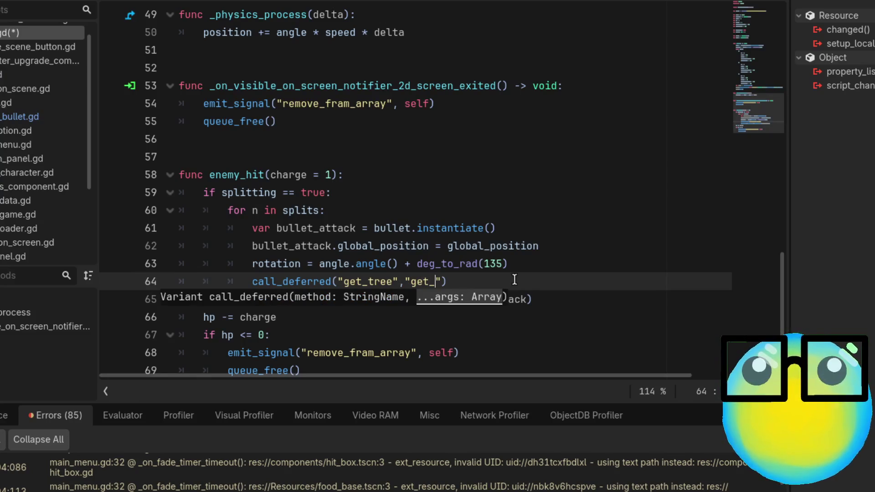
type("root")
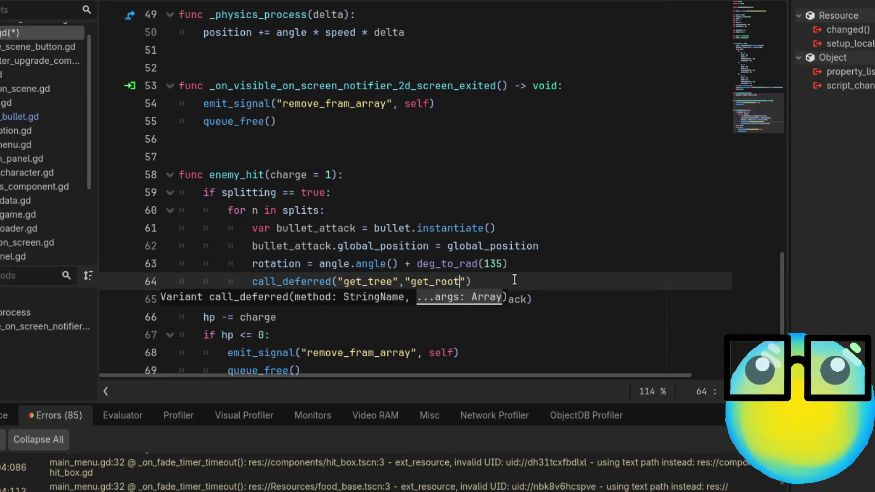
key("Right")
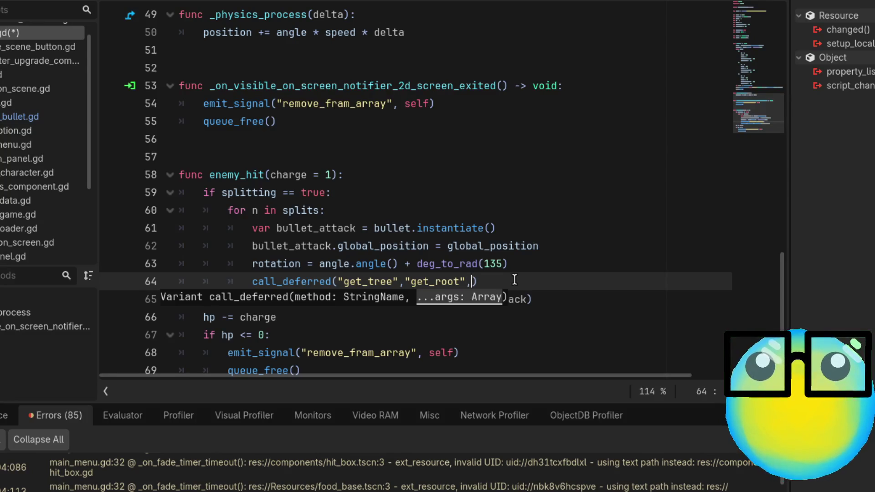
type(",g")
key("BackSpace")
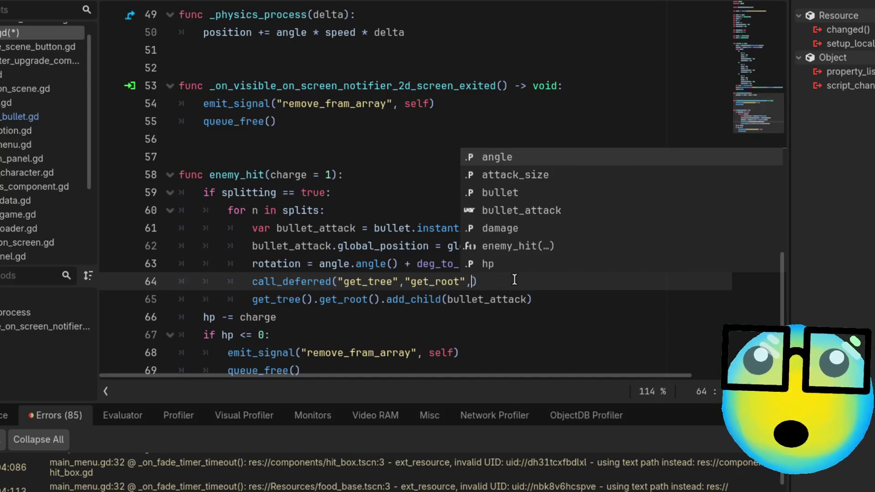
type("\"add")
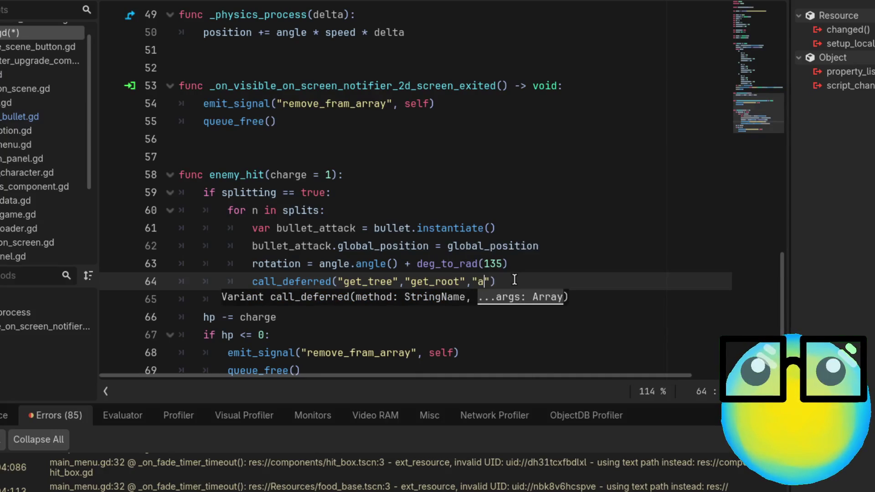
type("_child")
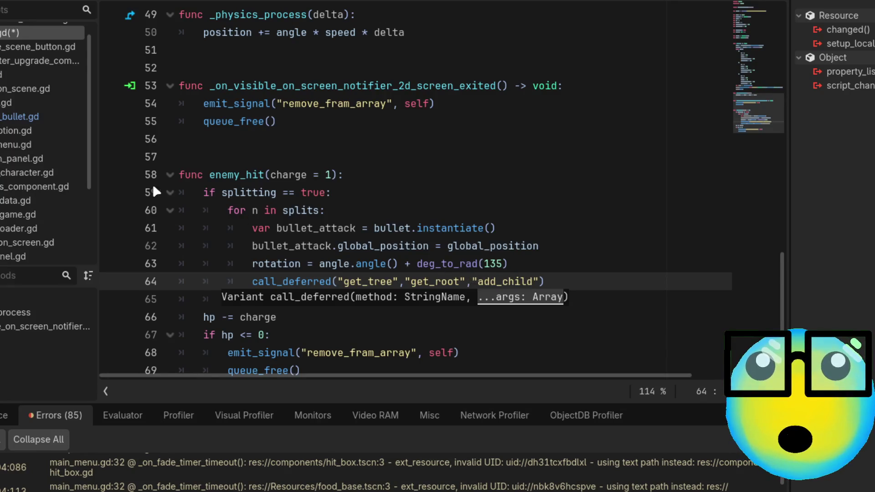
left_click(277, 284, "ctrl")
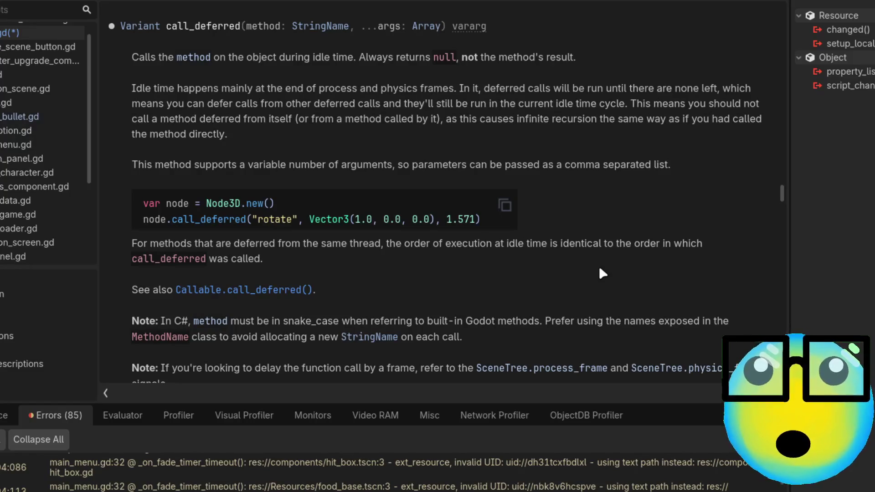
Step: Read through the call_deferred help page, then return to the bullet.gd script
scroll(600, 270, "down", 5)
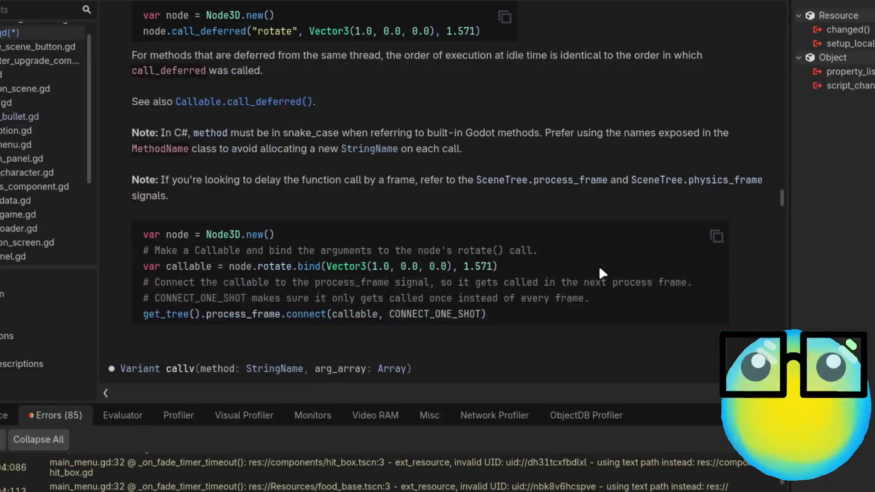
scroll(599, 266, "down", 3)
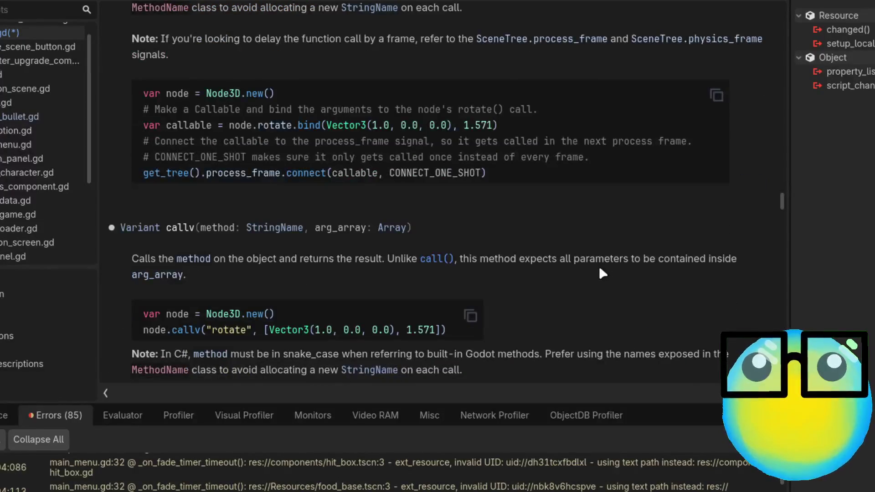
scroll(599, 267, "up", 3)
scroll(599, 266, "up", 5)
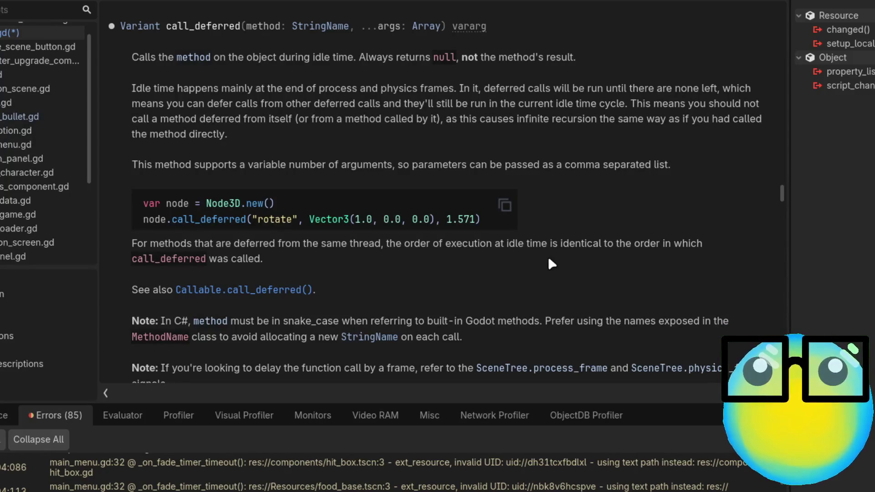
key("alt+Left")
Step: Append bullet_attack as the final call_deferred argument on line 64
left_click(537, 282)
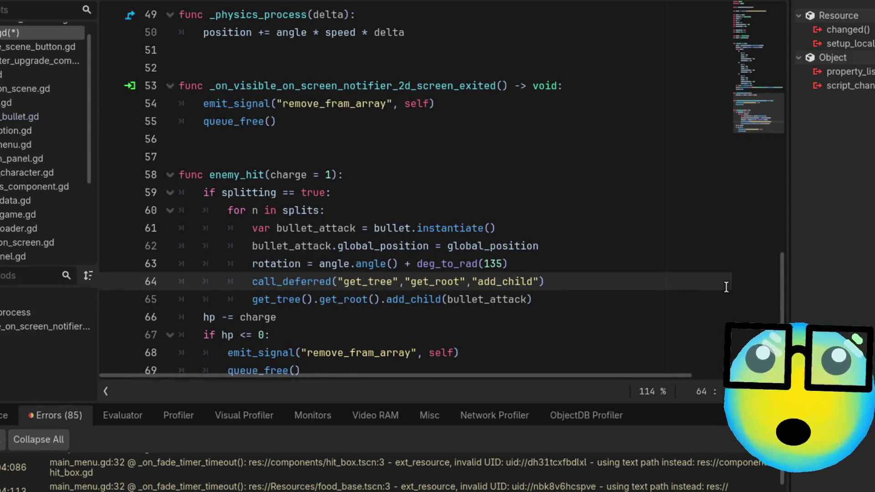
type(", \"")
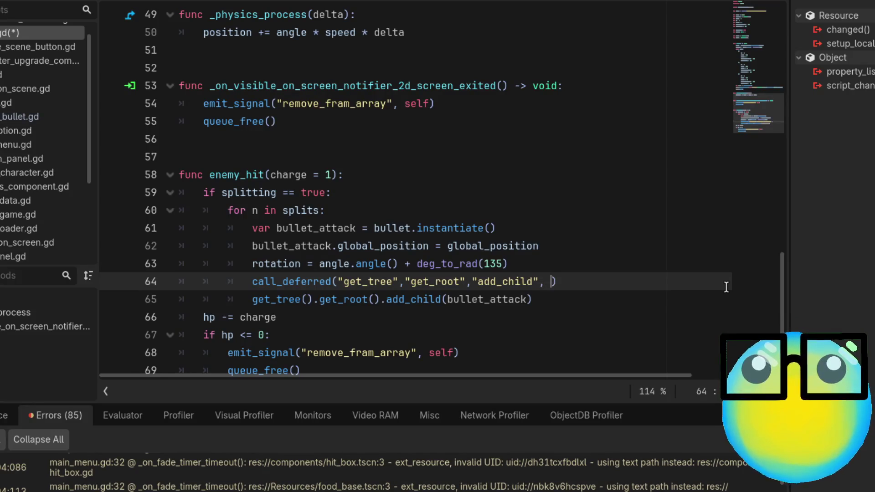
key("BackSpace")
type("bul")
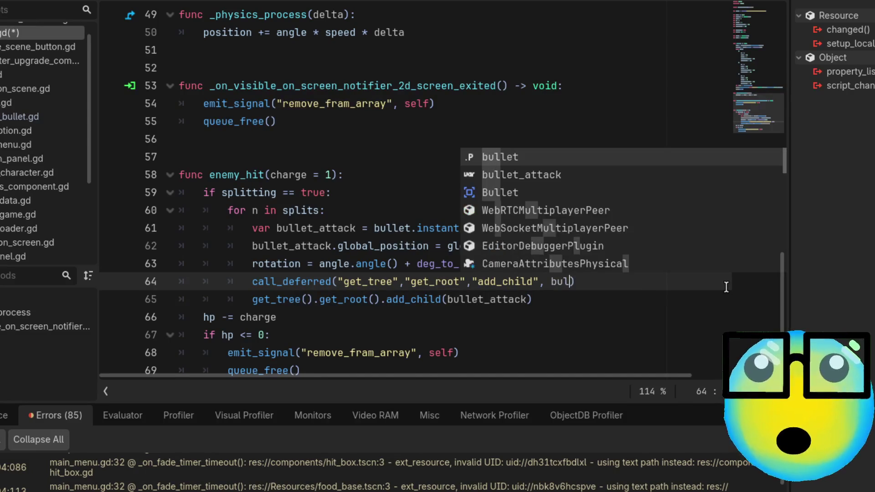
key("Down")
key("Return")
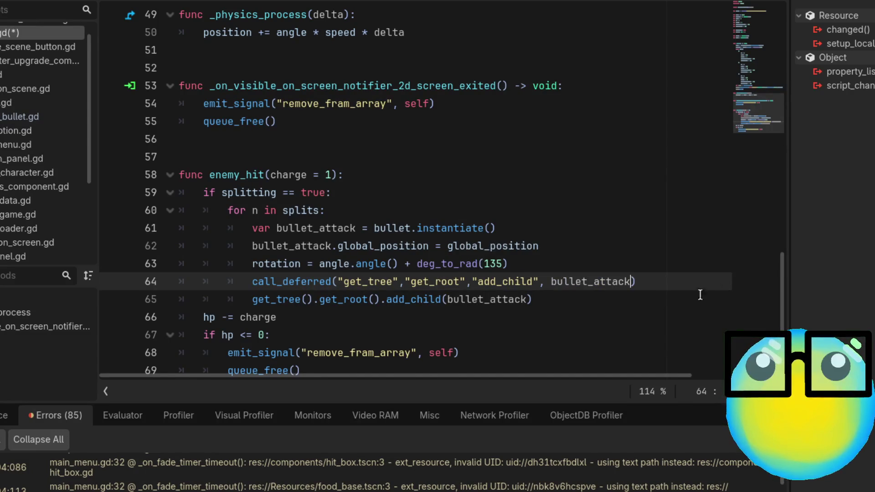
Step: Comment out the direct add_child line 65, save bullet.gd, and run the game
left_click(555, 301)
key("ctrl+k")
key("ctrl+s")
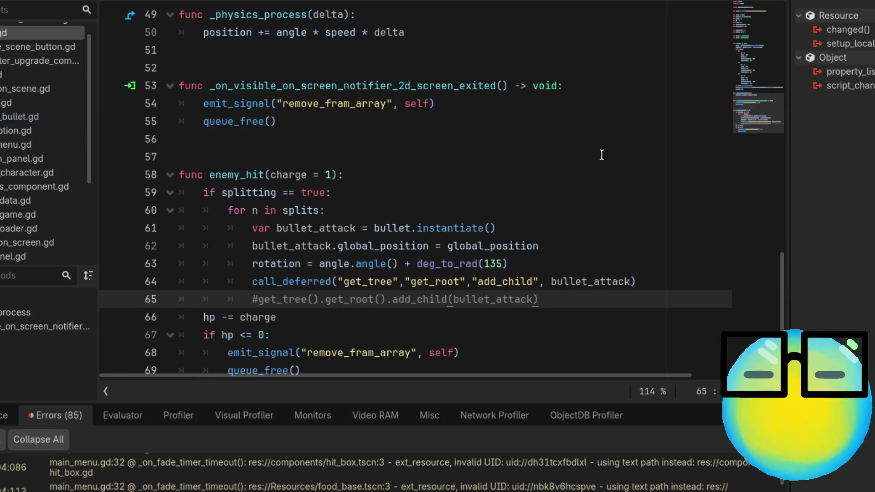
key("F5")
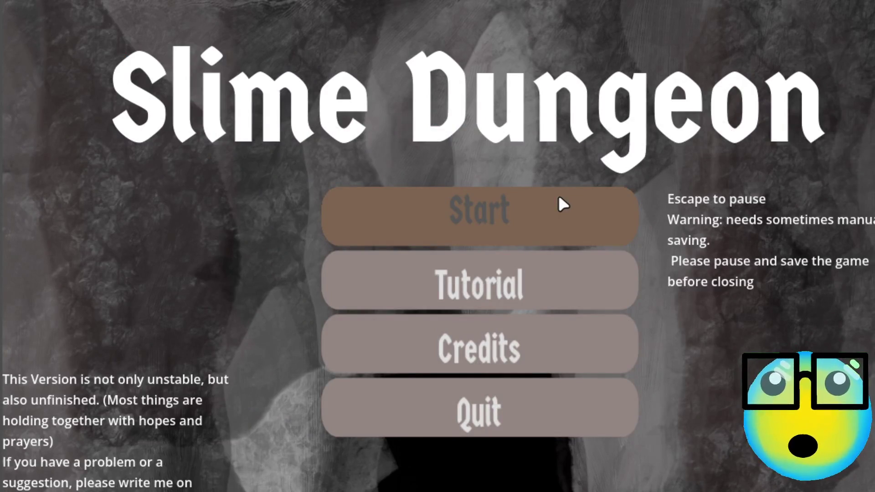
Step: Start Slime Dungeon from the main menu and select the slime to view its stats
left_click(559, 199)
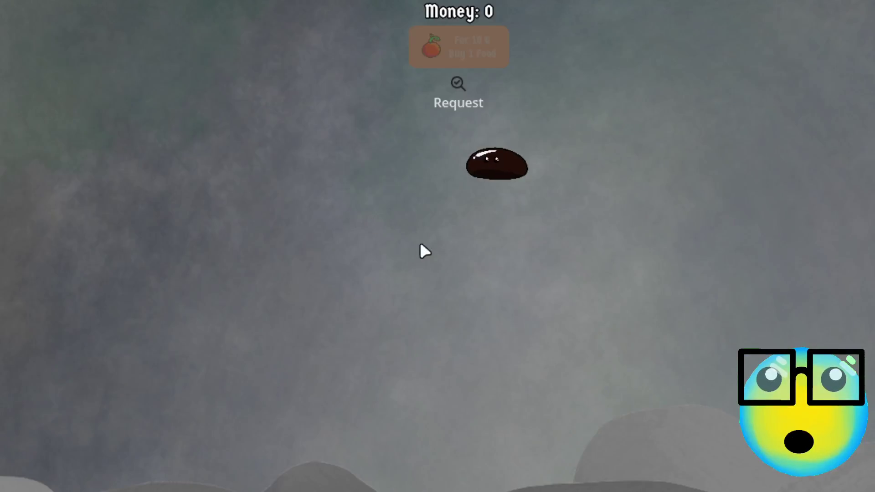
left_click(507, 170)
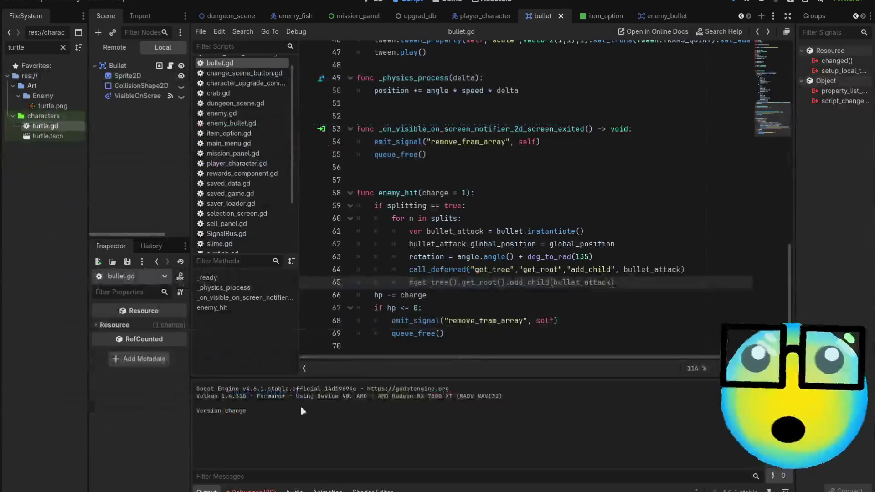
Step: Review the Errors list from the test run for the failed deferred get_tree calls
left_click(250, 490)
scroll(417, 458, "down", 3)
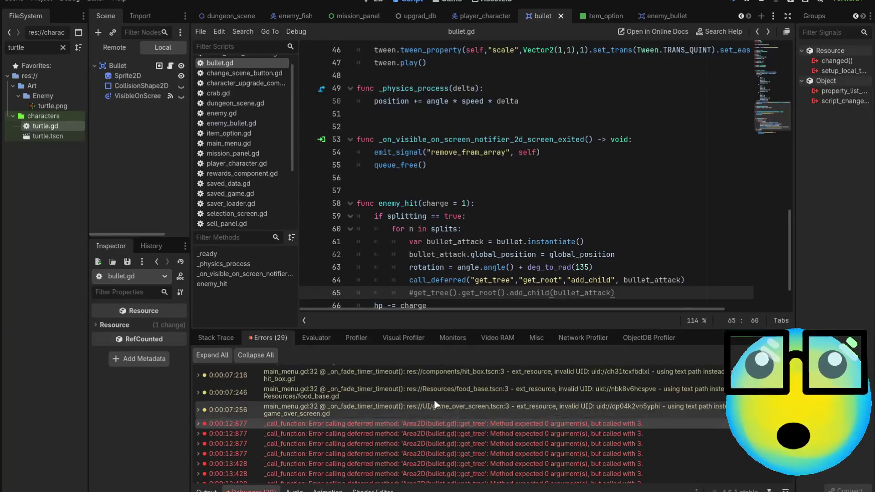
scroll(535, 236, "down", 2)
Step: Uncomment line 65's add_child call and strip add_child and bullet_attack from line 64's call_deferred
left_click(654, 208)
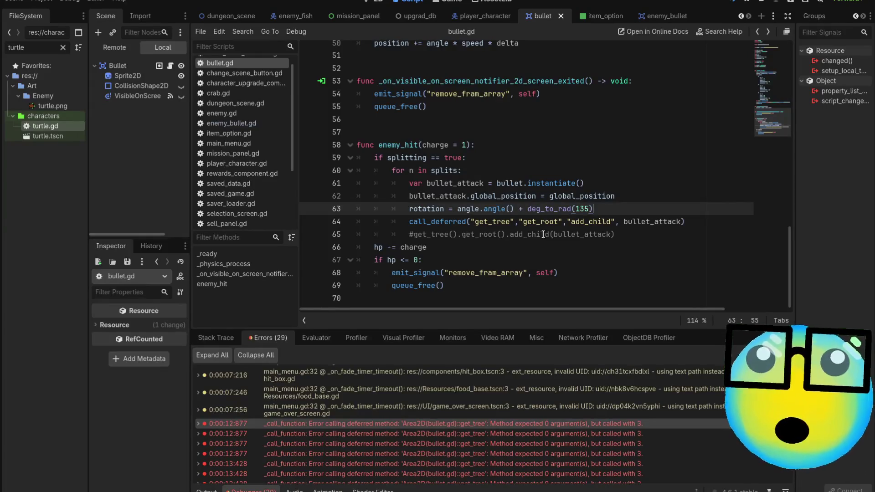
left_click(543, 234)
key("ctrl+k")
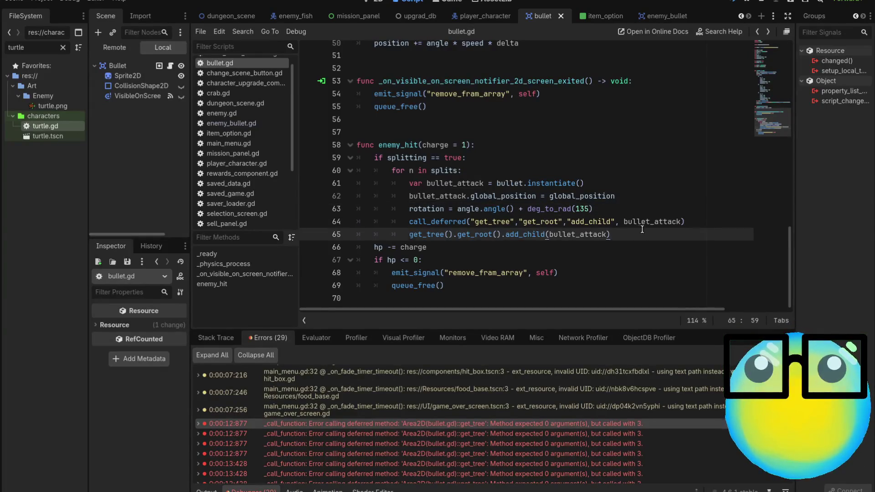
left_click(680, 222)
key("ctrl+BackSpace")
key("BackSpace")
key("BackSpace")
key("ctrl+BackSpace")
key("ctrl+BackSpace")
key("ctrl+BackSpace")
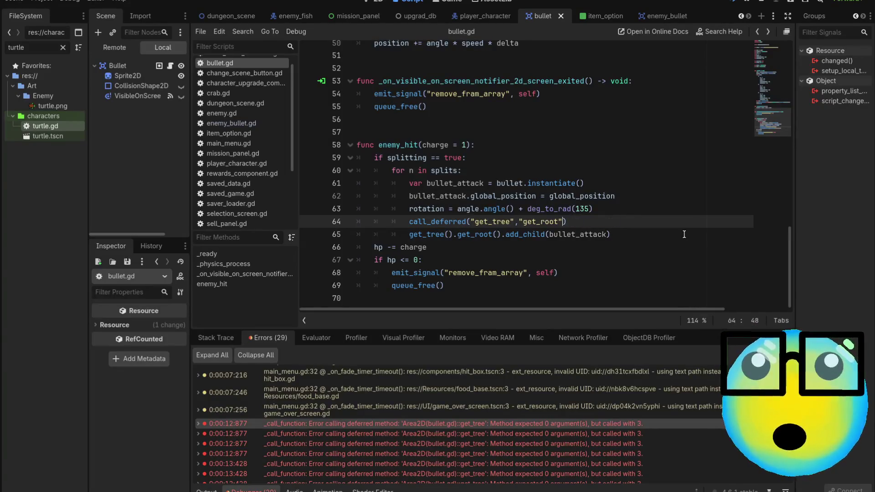
Step: Remove the call_deferred line so line 64 is get_tree().get_root().add_child(bullet_attack) again
type("add_child")
key("ctrl+BackSpace")
key("ctrl+BackSpace")
key("ctrl+BackSpace")
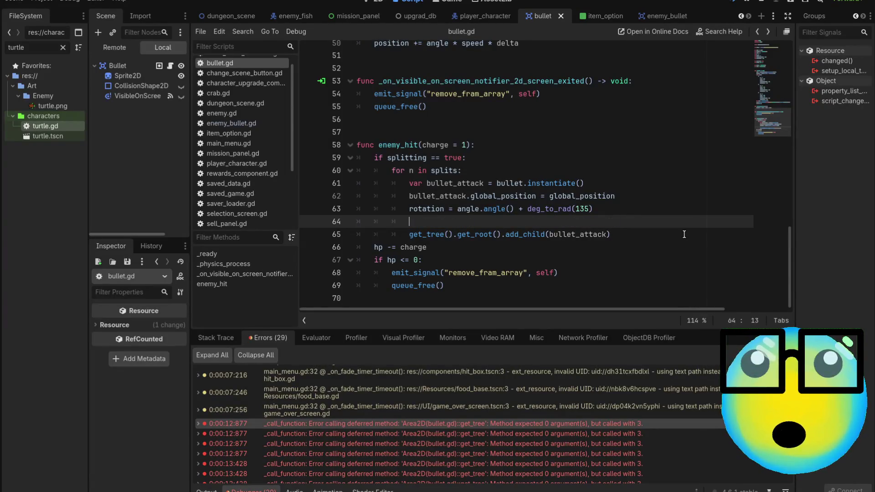
key("BackSpace")
key("BackSpace")
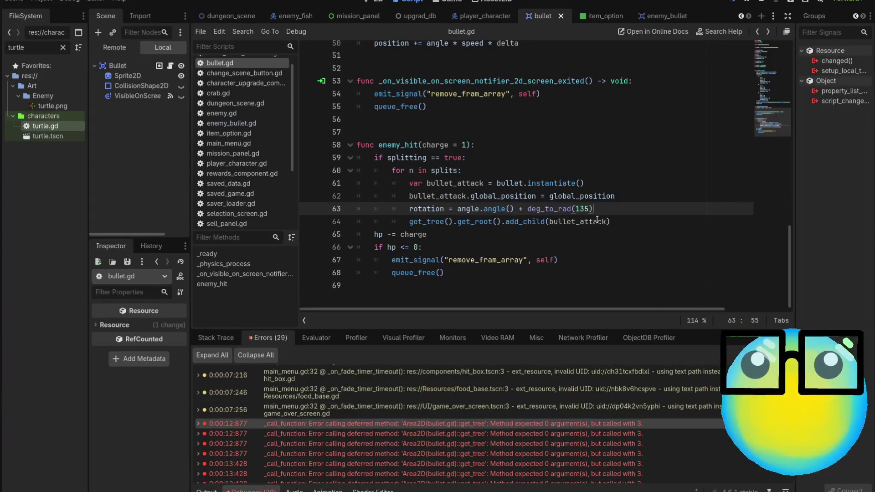
left_click(629, 222)
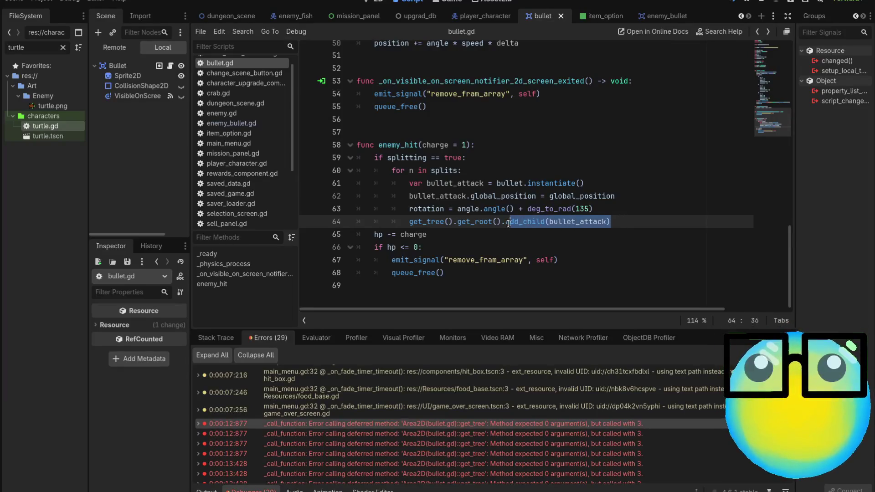
Step: Change line 64 to get_tree().get_root().call_deferred("add_child", bullet_attack), save, and run the project
left_click_drag(600, 222, 509, 221)
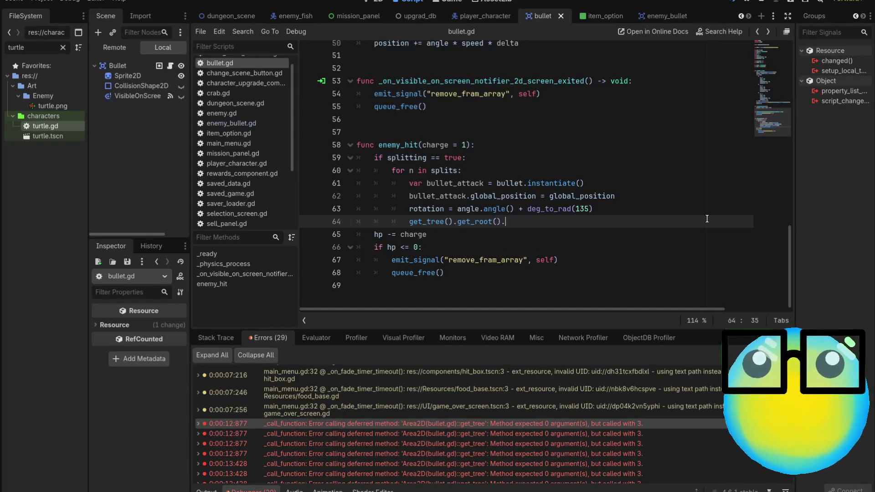
type("call")
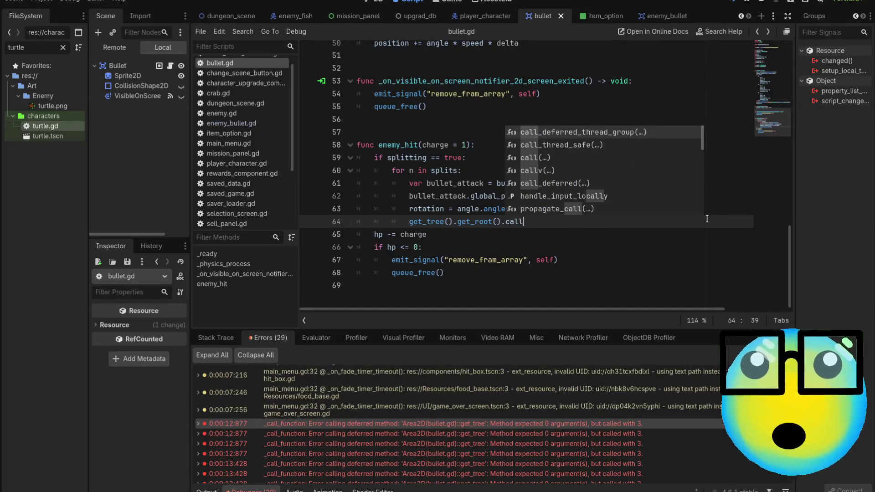
key("Down")
key("Down")
key("Down")
key("Return")
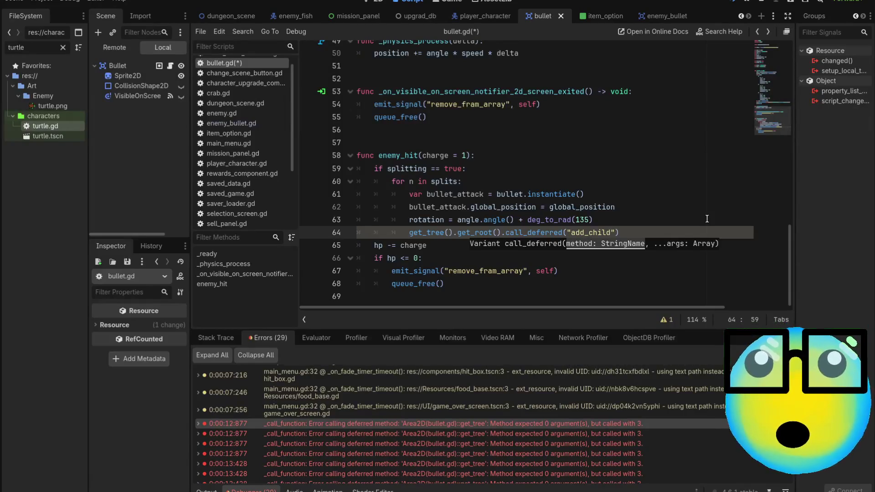
type("ull")
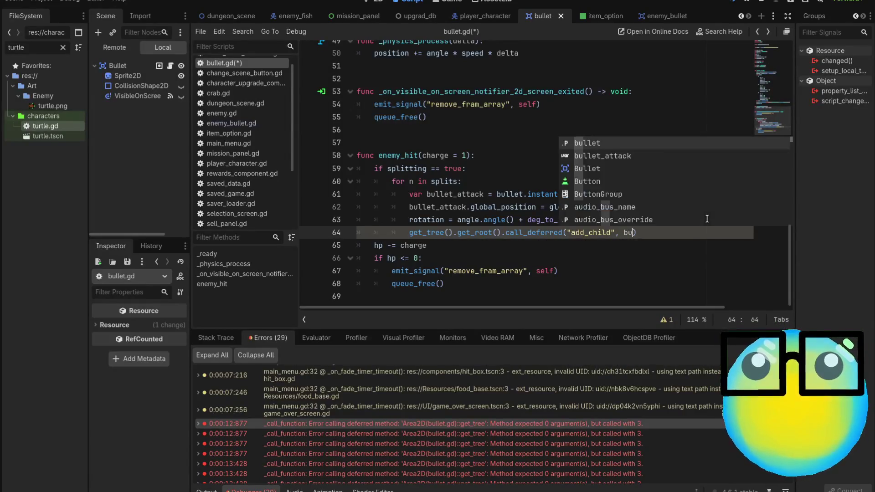
key("Down")
key("Return")
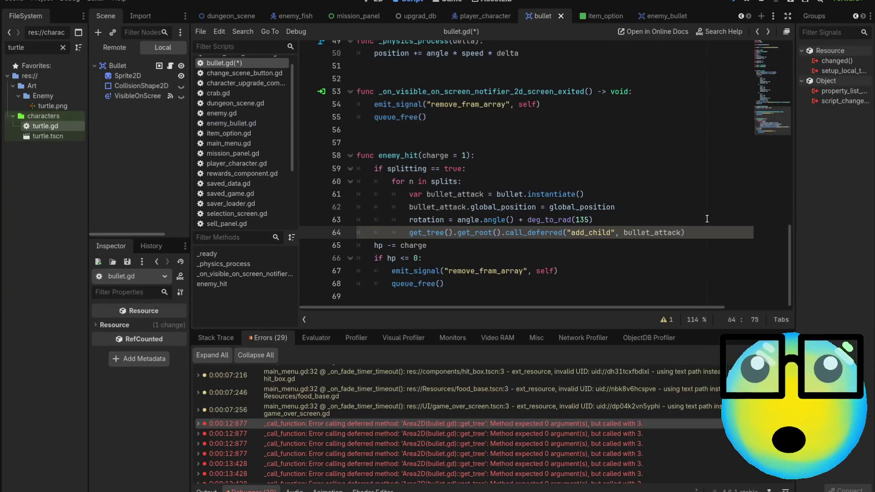
key("ctrl+s")
left_click(736, 3)
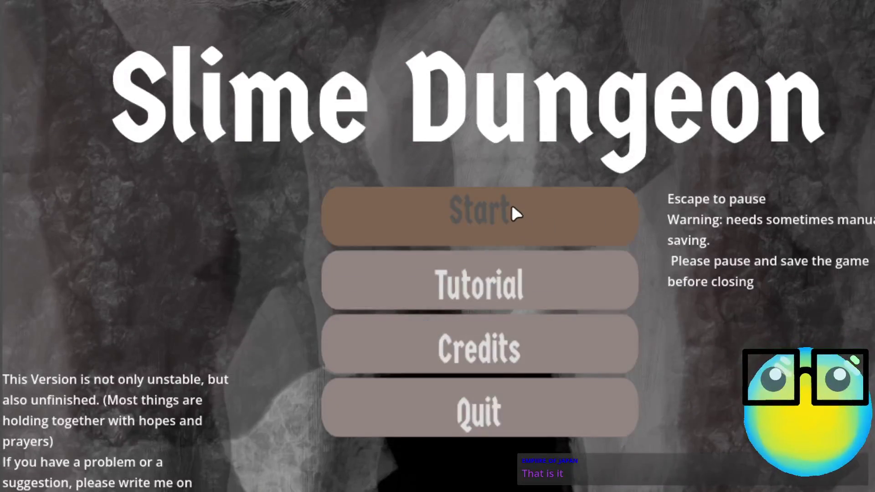
Step: Start the game, restart after Game Over, enter the dungeon, and select the green slime
left_click(511, 208)
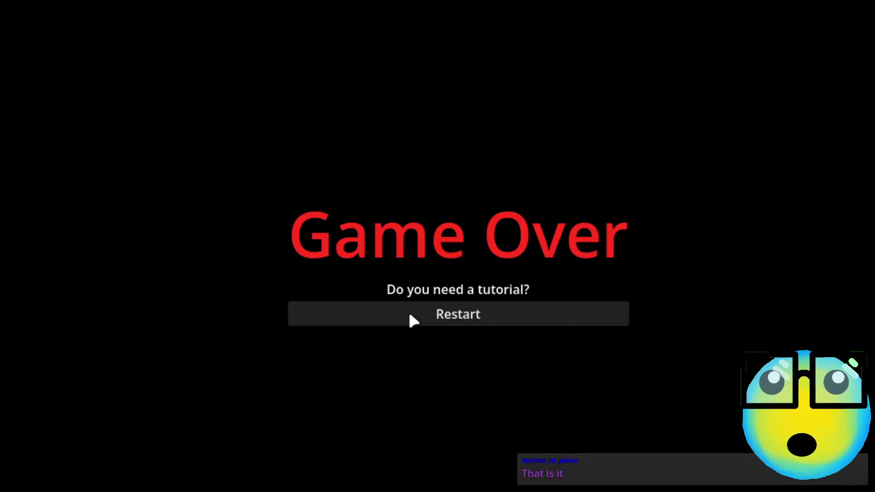
left_click(410, 315)
left_click(531, 484)
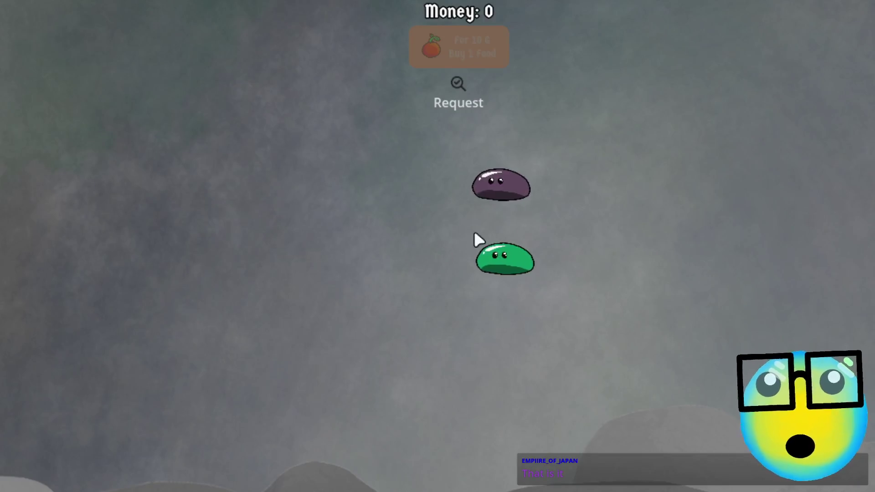
left_click(501, 256)
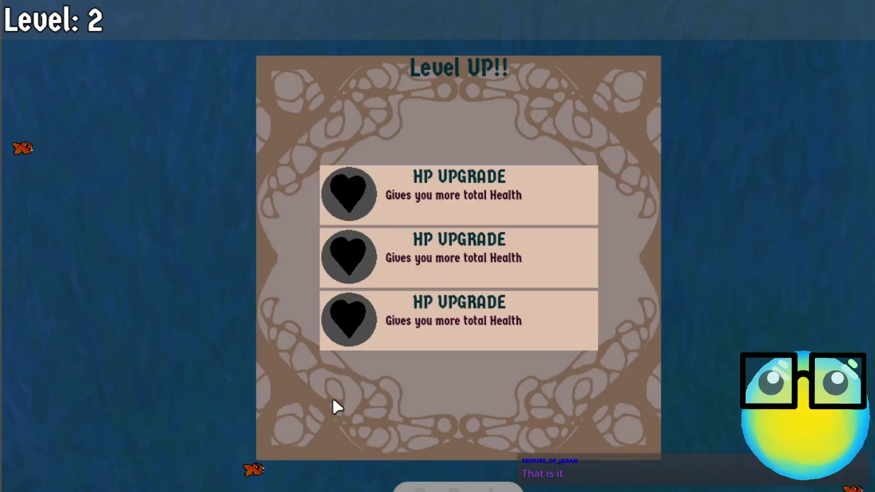
Step: Move the slime with D and S through the fish, choosing HP UPGRADE at levels 2 and 3
left_click(439, 336)
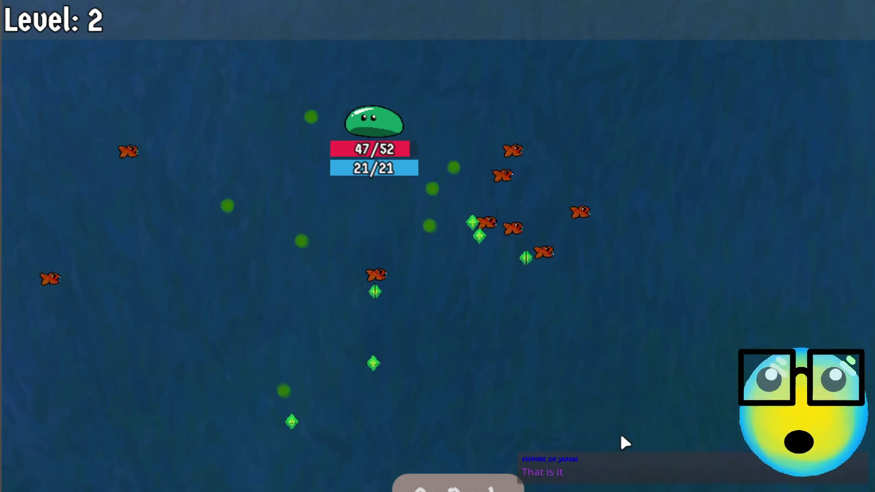
key("d")
key("s")
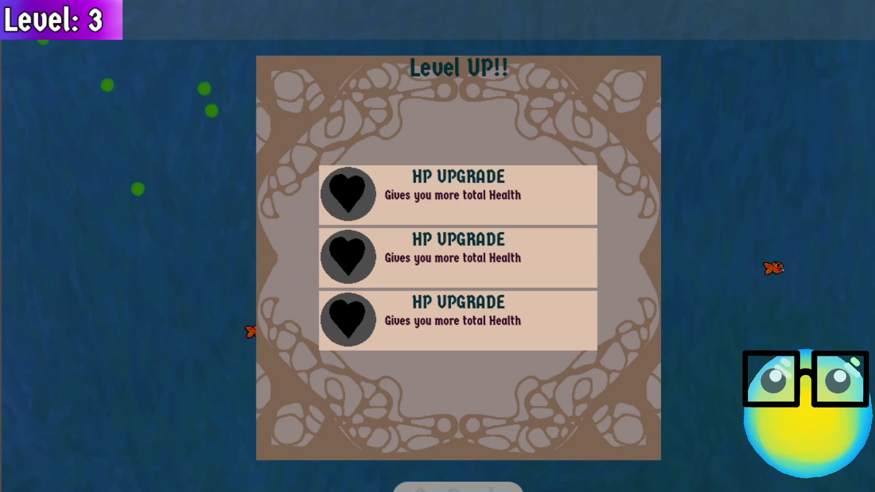
left_click(457, 194)
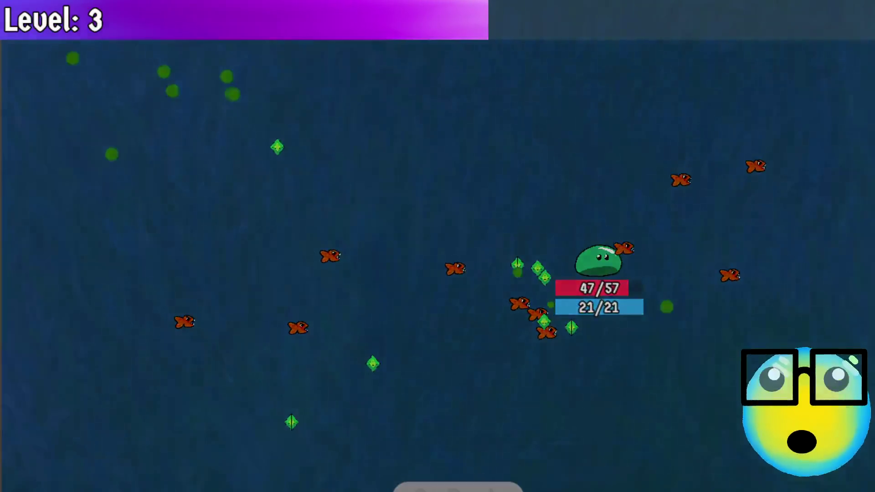